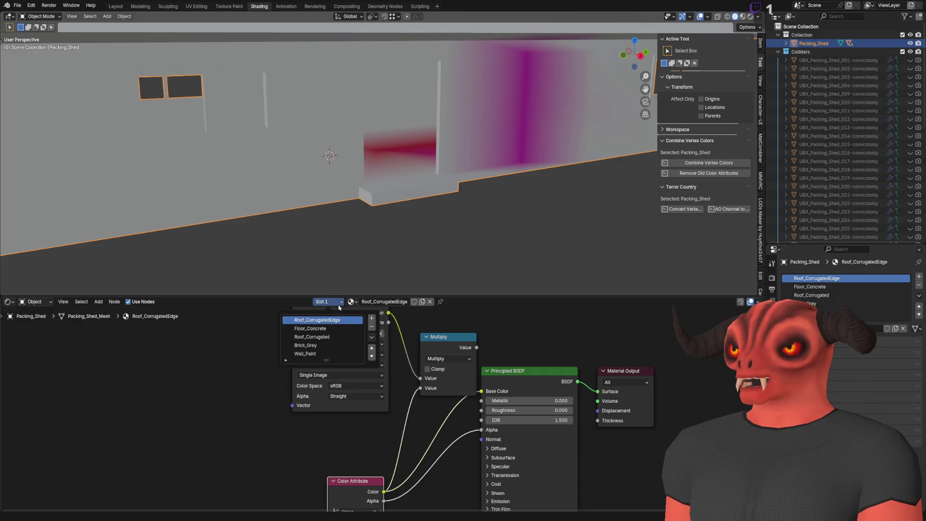
- Move the Brick_Grey material to the first slot and save Packing_Shed.blend
click(898, 304)
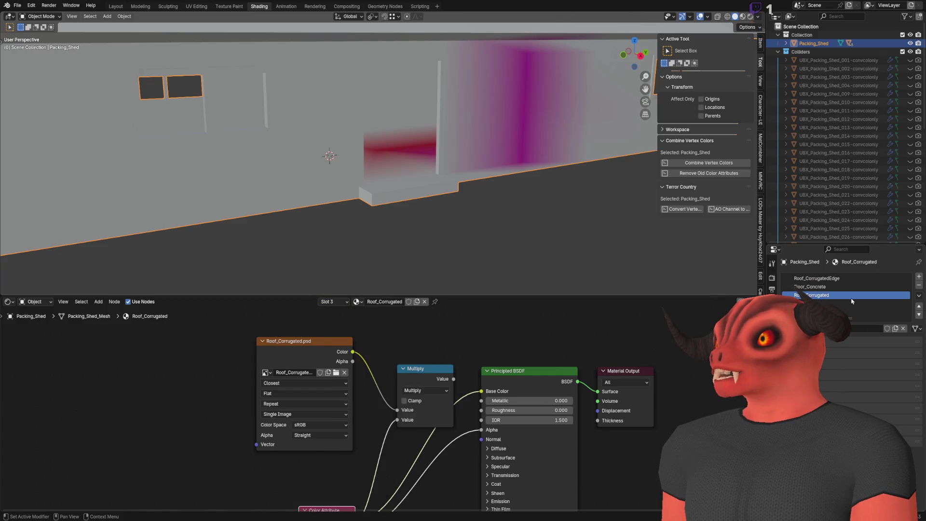
click(919, 306)
click(919, 305)
click(919, 306)
key(ctrl+s)
- Inspect the reimported brick wall, door, roof and window in Godot
key(alt+Tab)
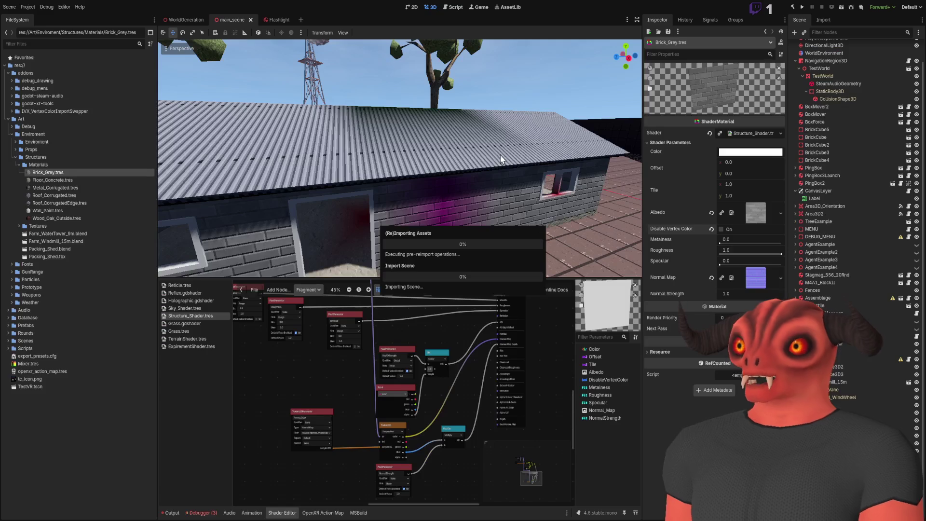
key(w)
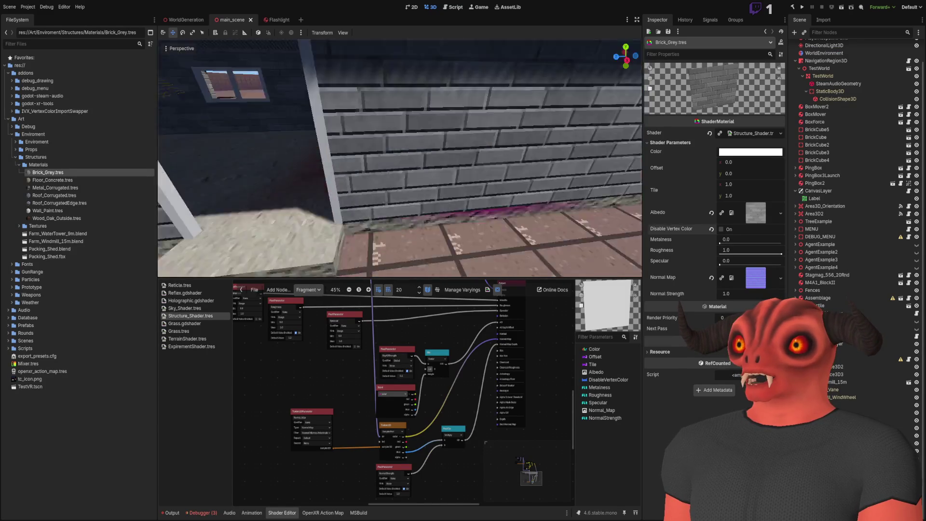
key(w)
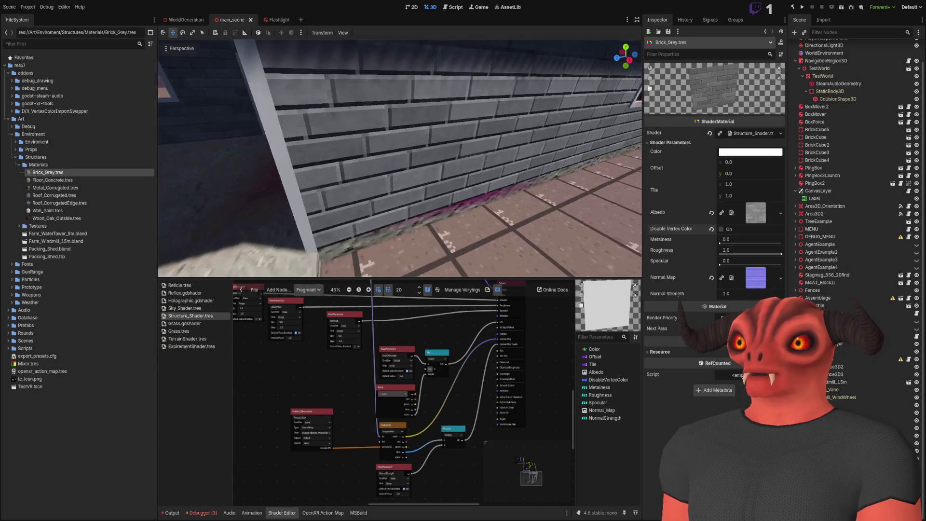
key(s)
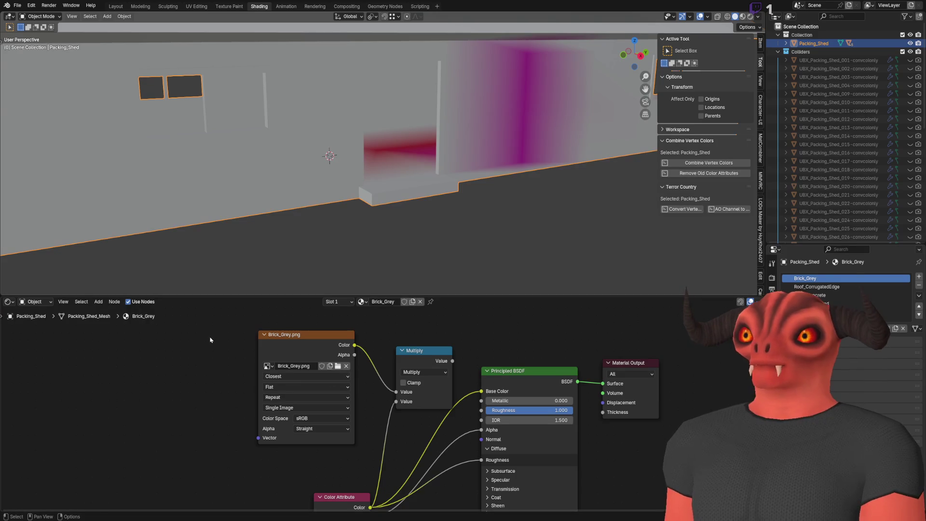
- Link Brick_Grey's Multiply output to Base Color, save, and check the wall in Godot
drag(433, 374, 455, 395)
key(ctrl+s)
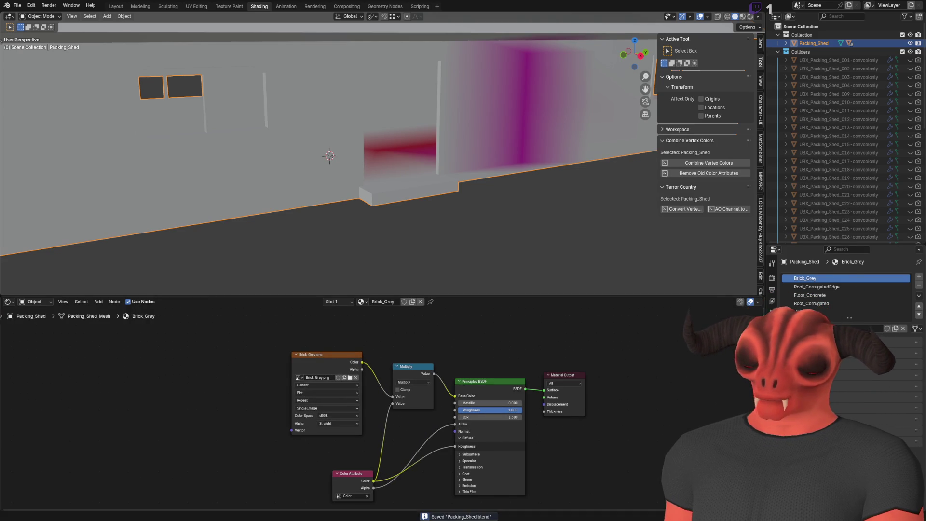
key(alt+Tab)
key(w)
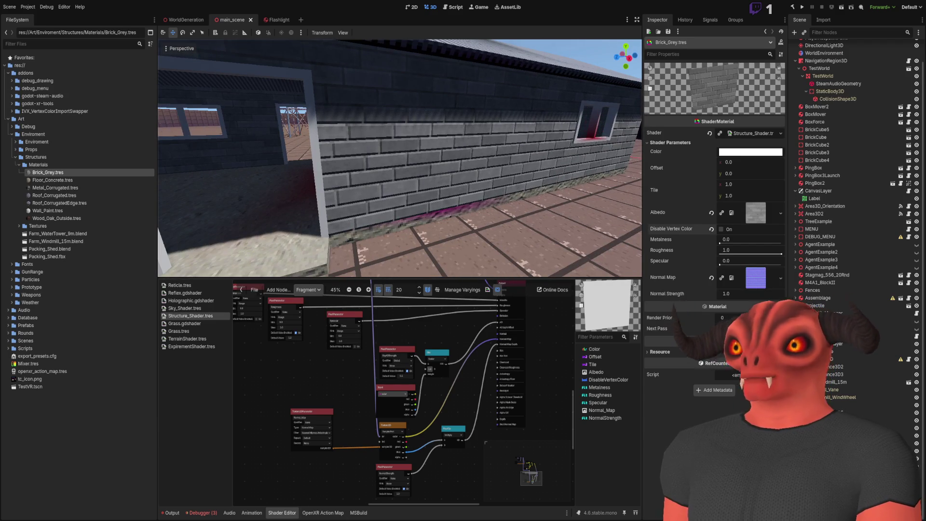
key(alt+Tab)
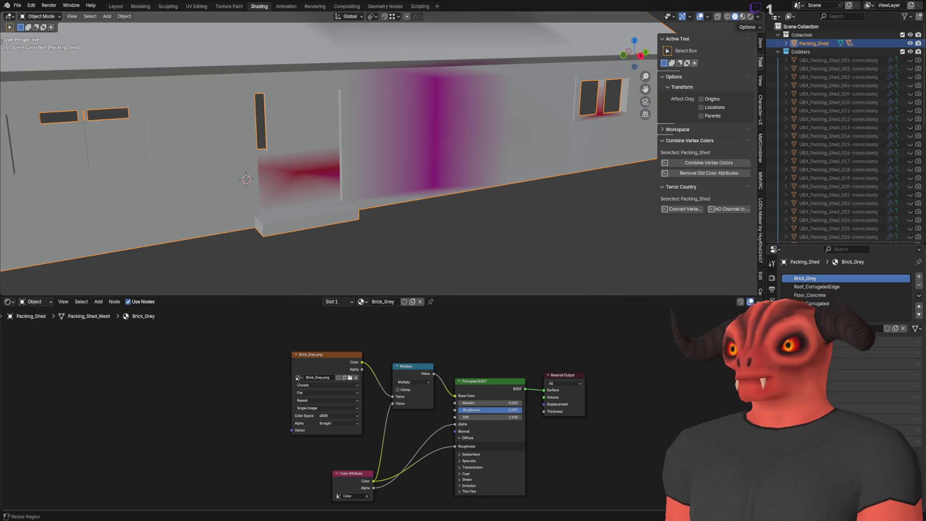
- Show Packing_Shed's empty modifier stack, zoom the node editor, and bring Godot forward
click(772, 360)
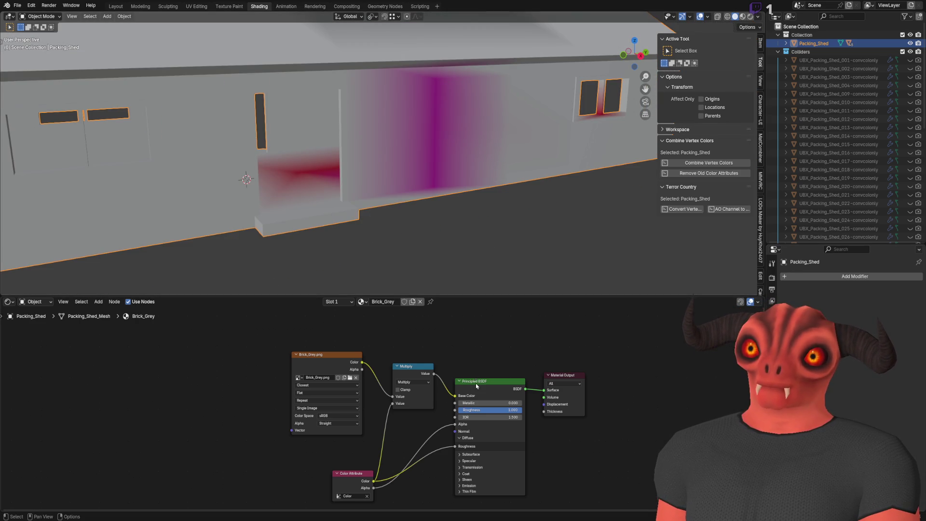
scroll(477, 386, up, 3)
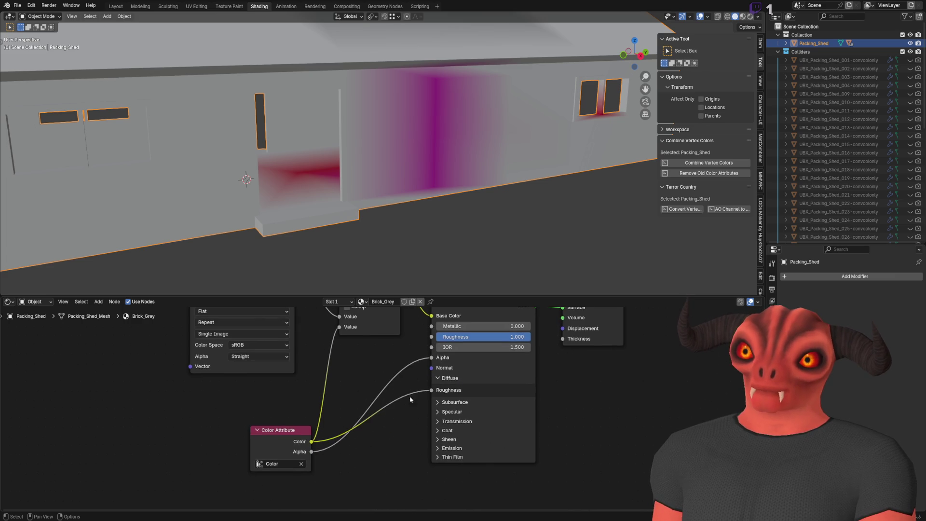
scroll(400, 424, down, 2)
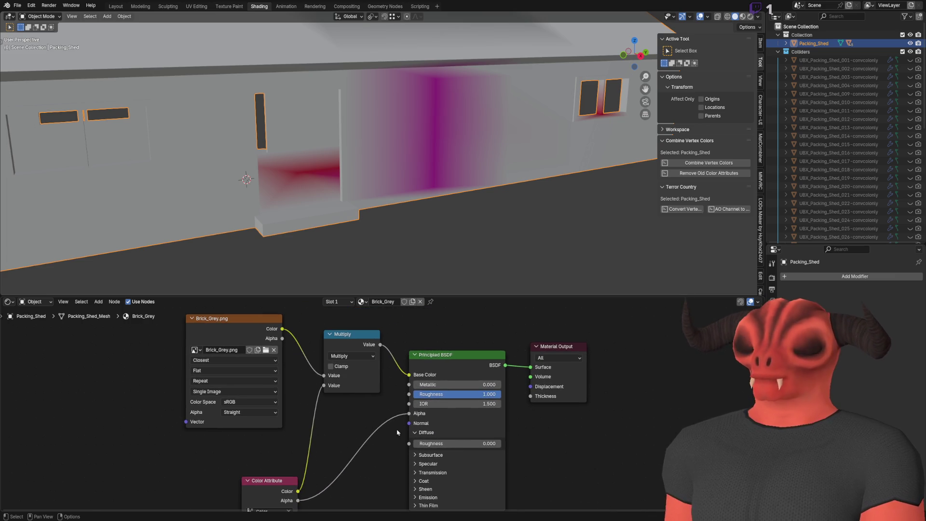
key(alt+Tab)
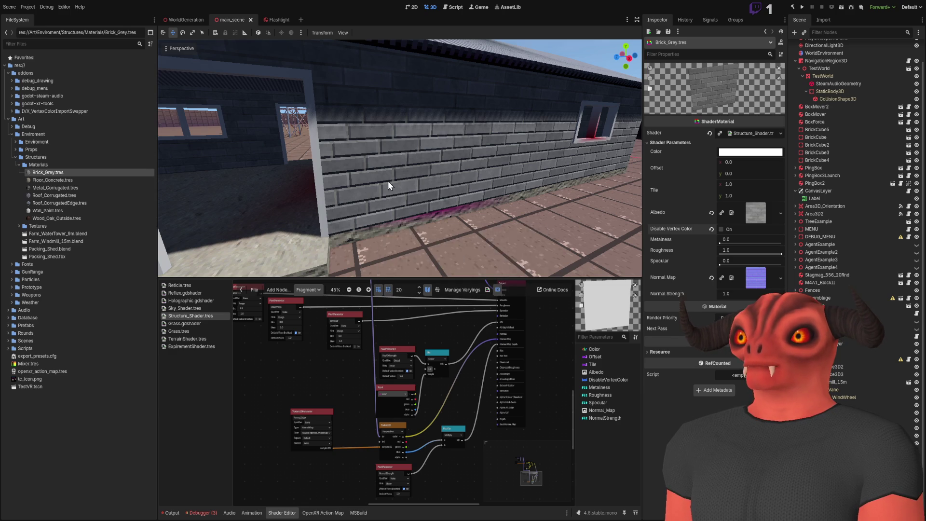
- Fly around the shed in Godot and select Packing_Shed.fbx, then Packing_Shed.blend, in FileSystem
key(s)
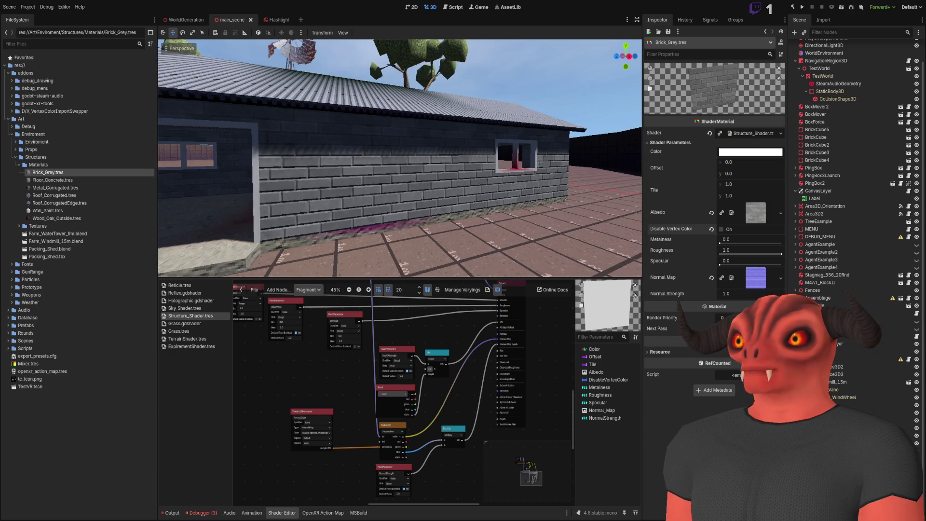
key(a)
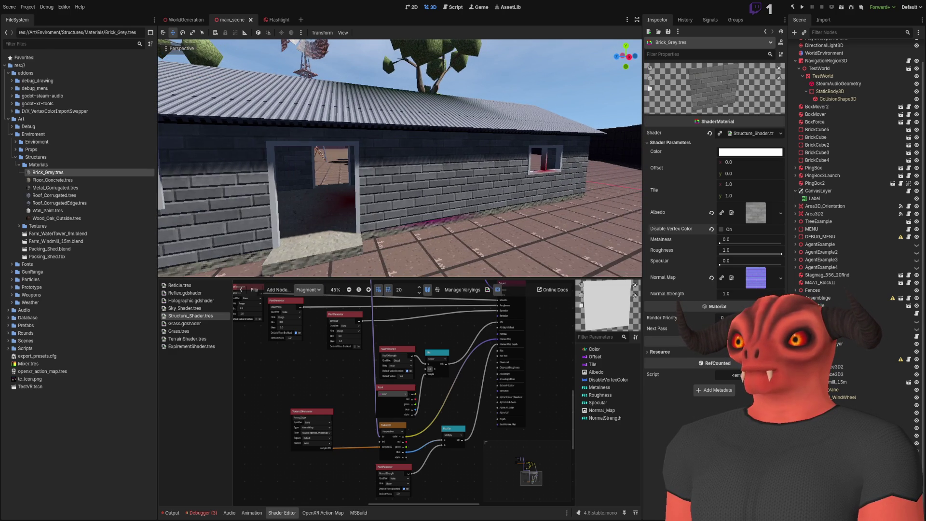
click(85, 251)
click(82, 257)
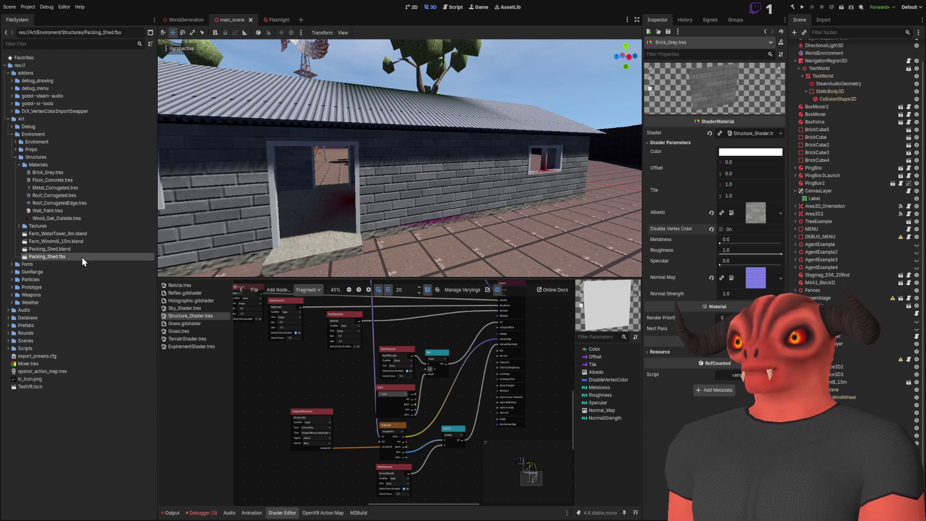
click(91, 249)
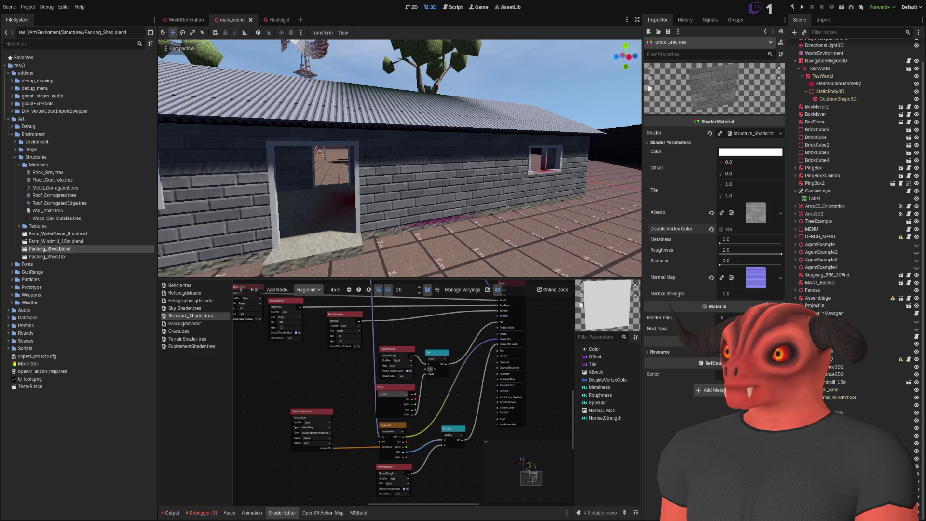
mouse_move(445, 200)
mouse_down()
mouse_move(415, 190)
mouse_move(446, 176)
mouse_up()
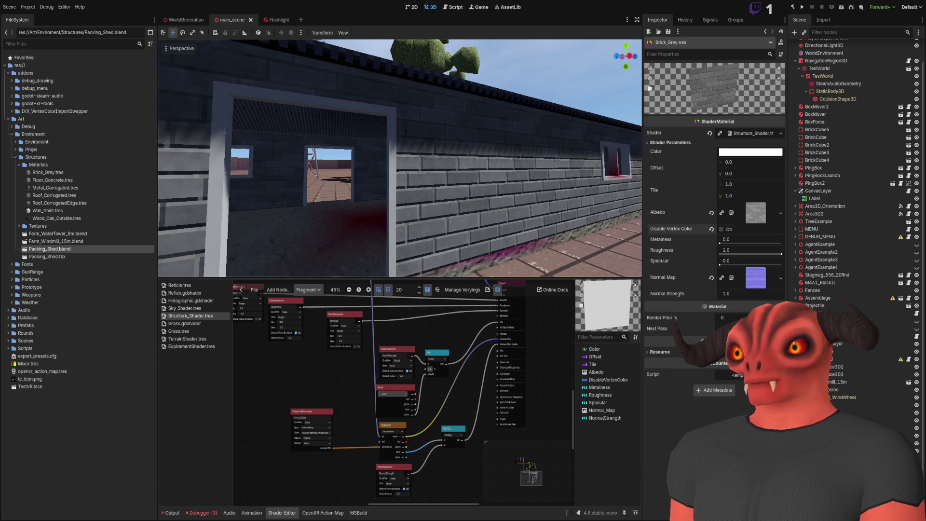
key(alt+Tab)
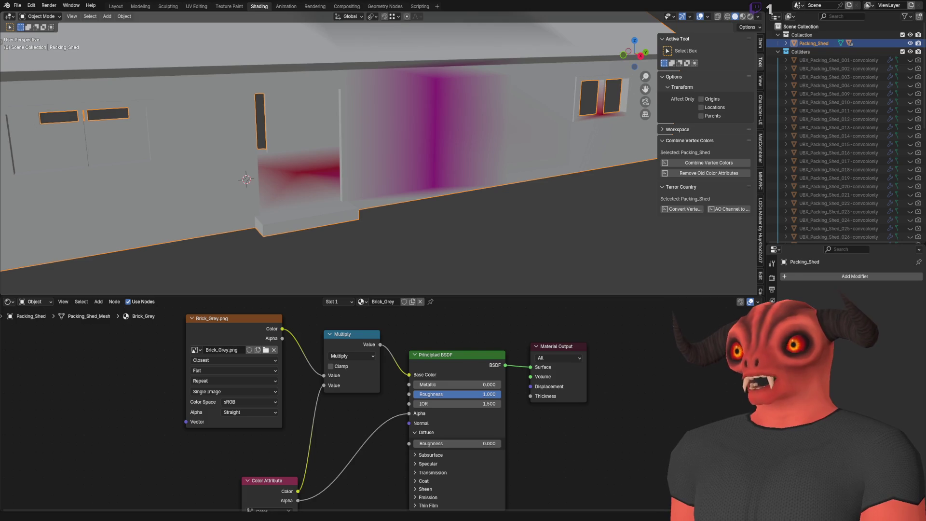
- Connect Color Attribute's Color straight to Base Color and save the file
scroll(182, 434, down, 2)
scroll(182, 444, up, 2)
scroll(181, 451, down, 2)
scroll(222, 443, left, 2)
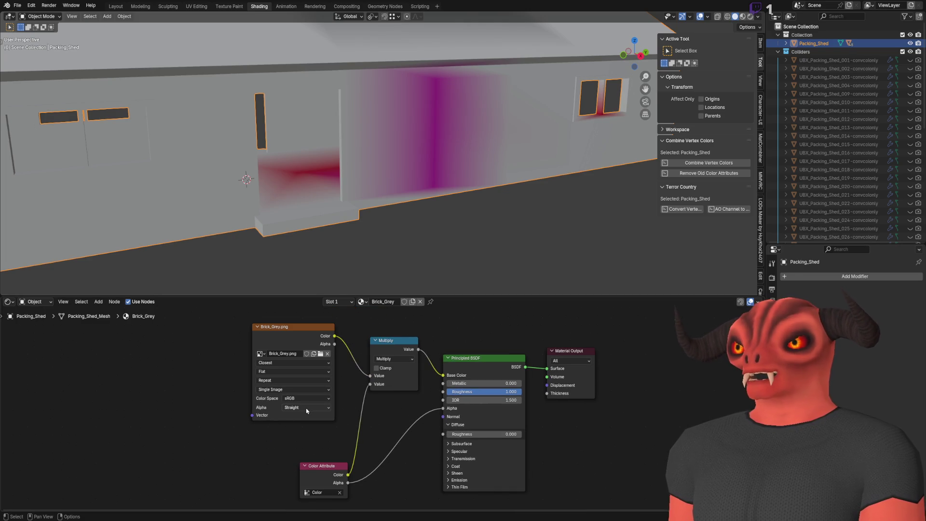
scroll(379, 409, up, 1)
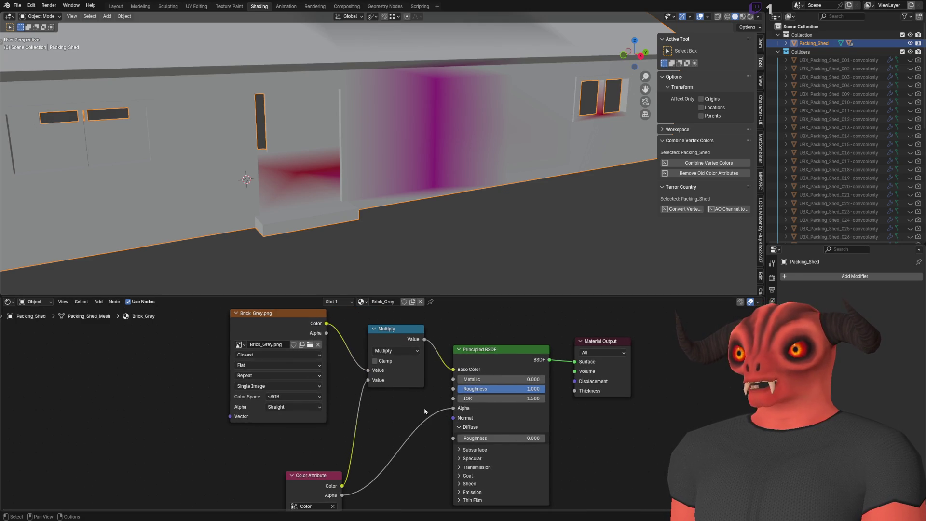
scroll(425, 411, right, 2)
drag(314, 488, 433, 372)
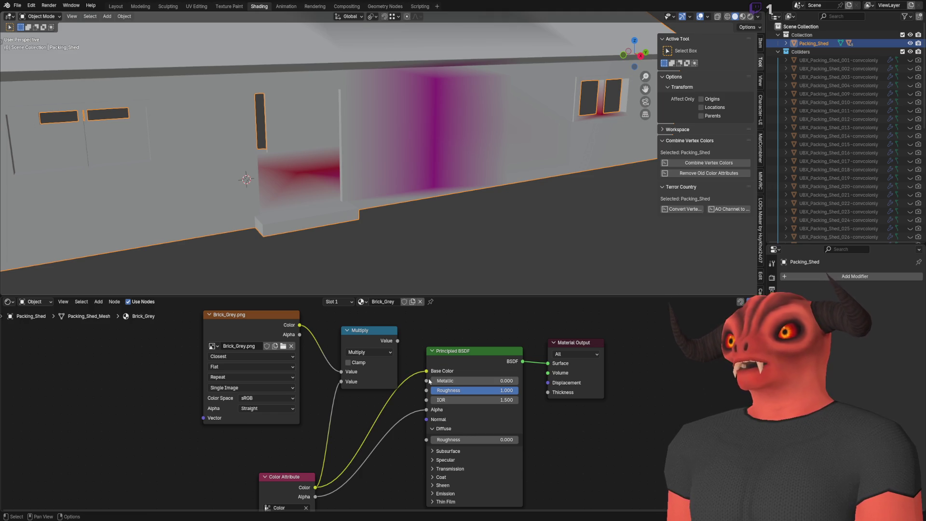
key(ctrl+s)
- Orbit the reimported shed's brick wall and opening in Godot
key(alt+Tab)
drag(401, 183, 313, 281)
mouse_move(311, 244)
mouse_down()
mouse_move(338, 226)
mouse_move(299, 236)
mouse_up()
drag(354, 181, 354, 181)
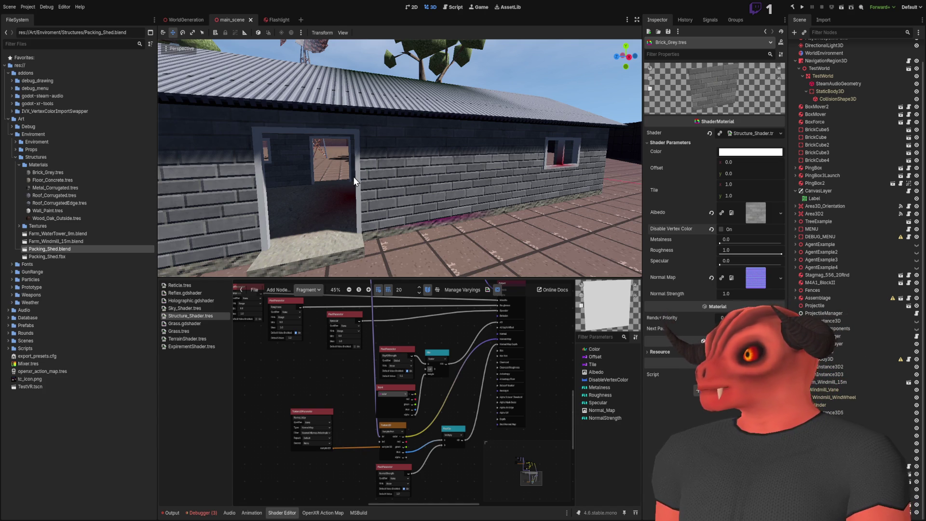
key(alt+Tab)
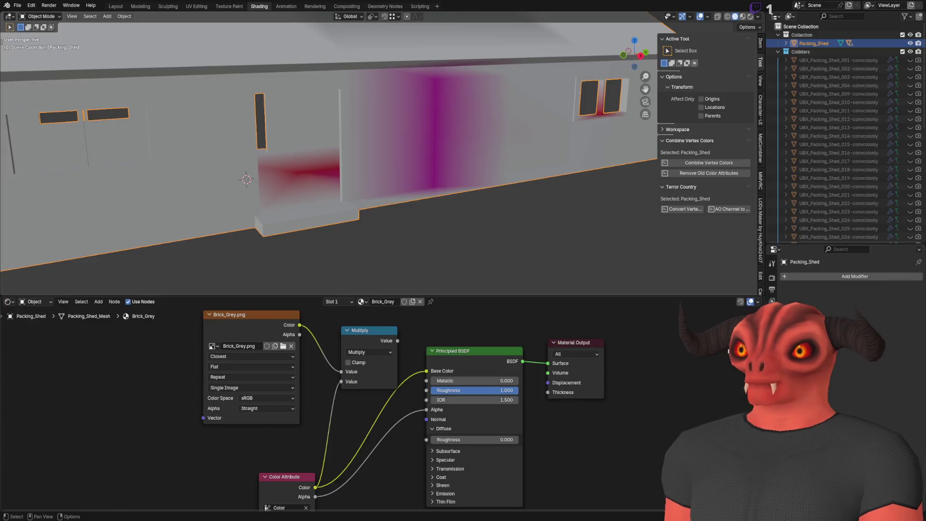
- Purge unused data from Packing_Shed.blend via File > Clean Up > Purge Unused Data
click(772, 415)
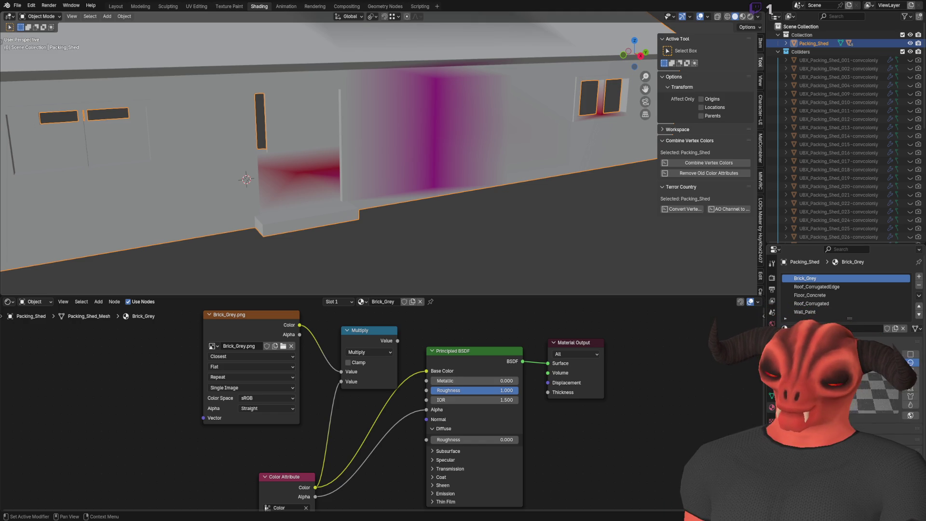
scroll(849, 366, down, 8)
scroll(848, 367, up, 2)
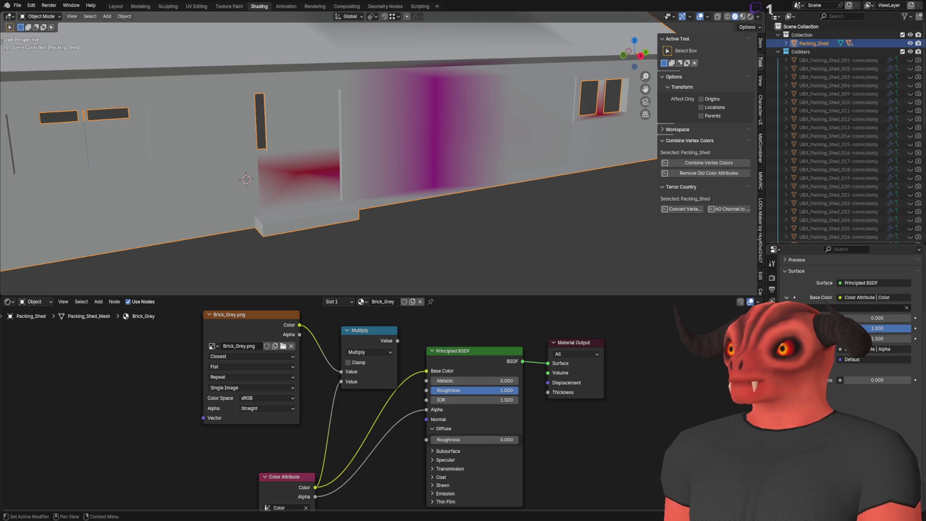
click(31, 5)
mouse_move(17, 4)
mouse_move(53, 160)
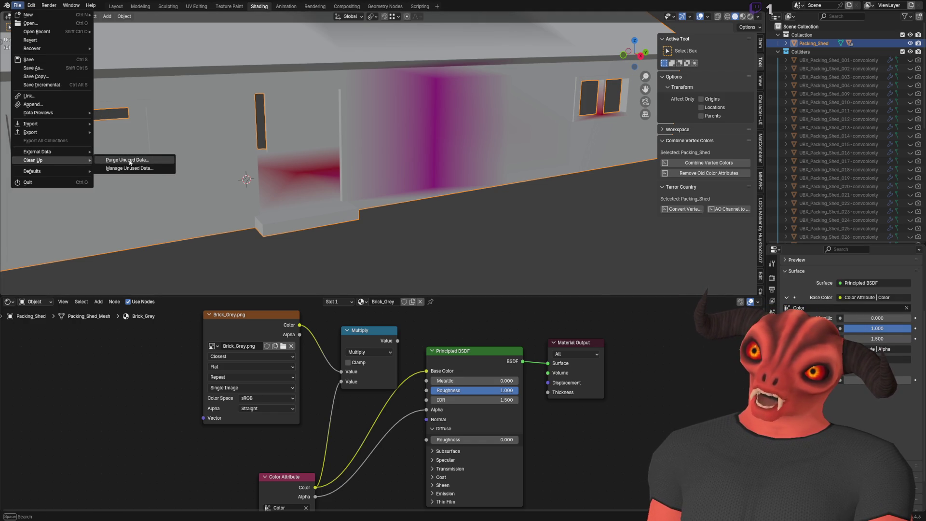
click(131, 162)
click(111, 212)
- Save the file and let Godot reimport the shed
key(ctrl+s)
key(alt+Tab)
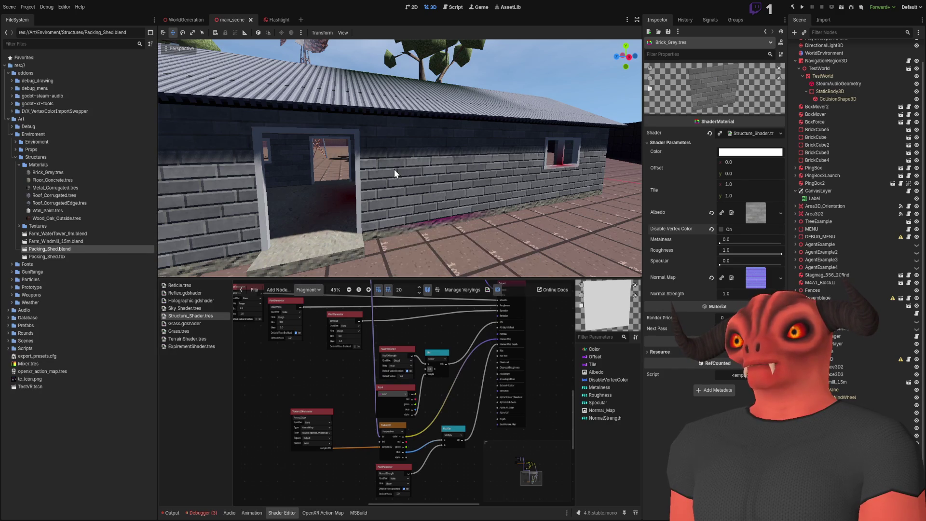
key(alt+Tab)
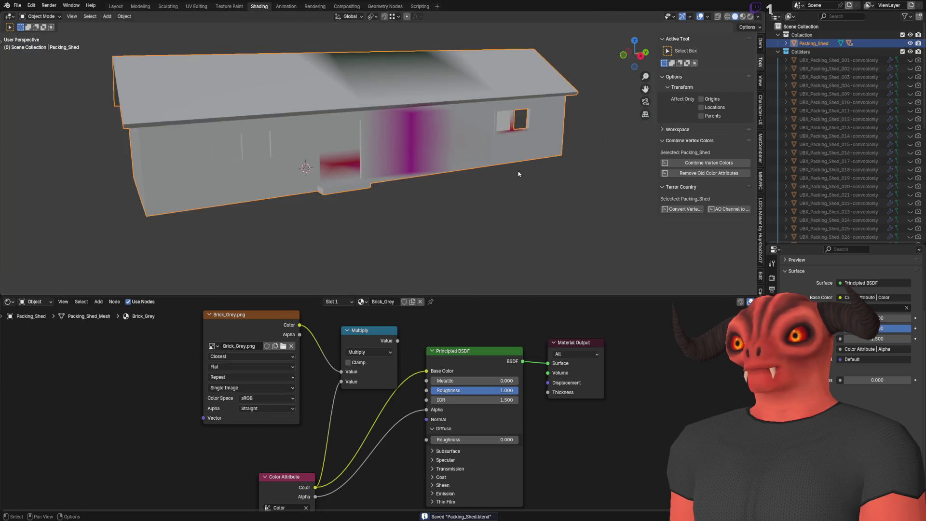
- Select the whole shed mesh, return to Object Mode, and show Object Data properties
scroll(560, 254, up, 4)
key(Tab)
key(a)
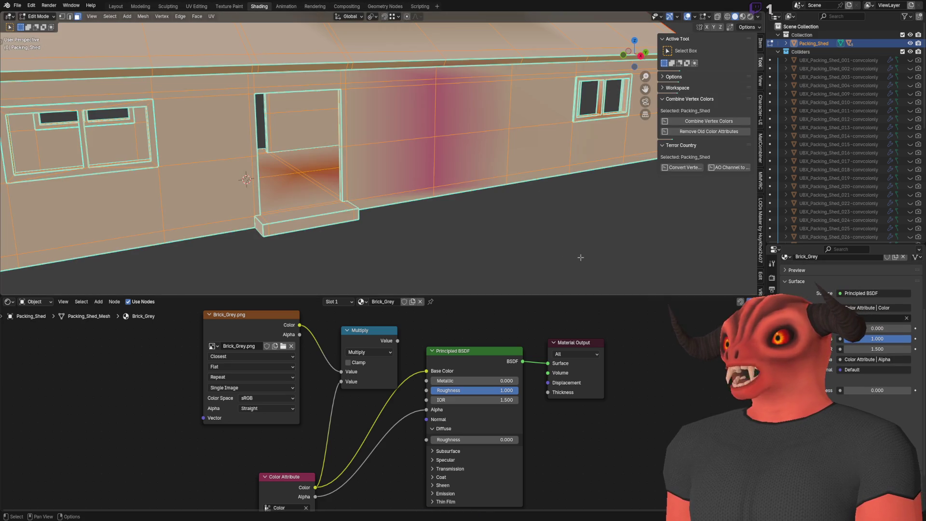
key(Tab)
click(772, 409)
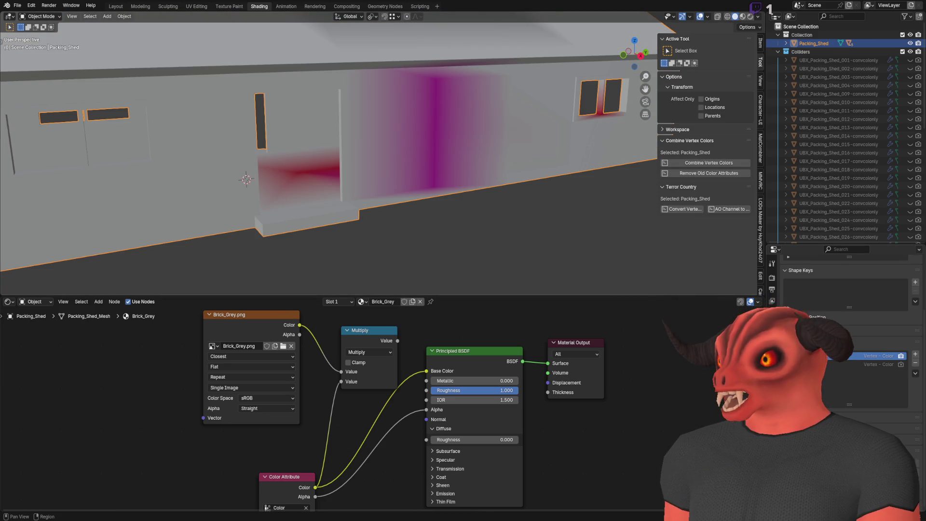
- Delete the second Vertex - Color attribute, save, and view the result in Godot
click(901, 367)
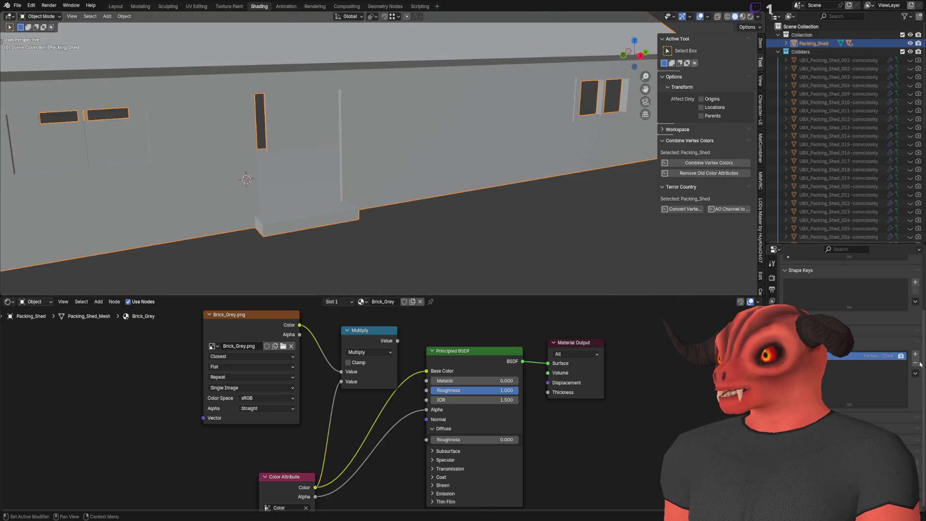
click(833, 356)
click(864, 365)
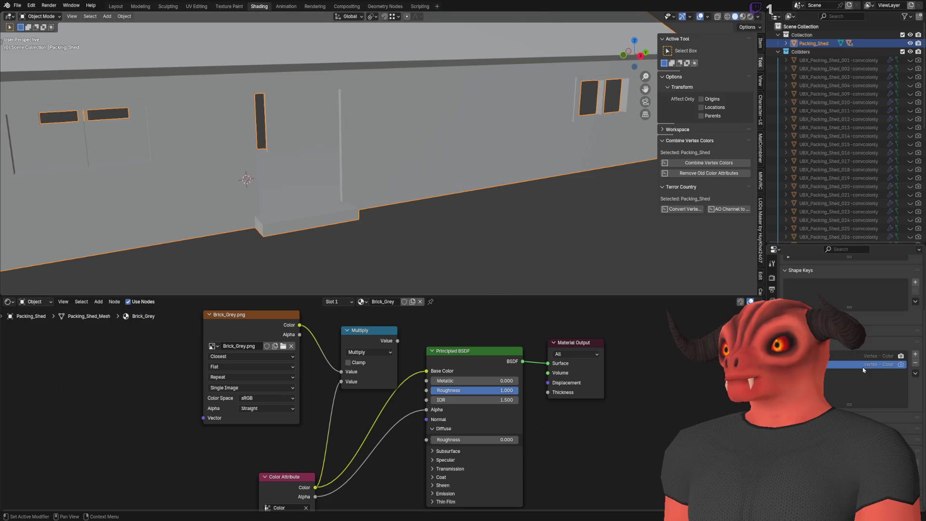
click(914, 366)
key(ctrl+s)
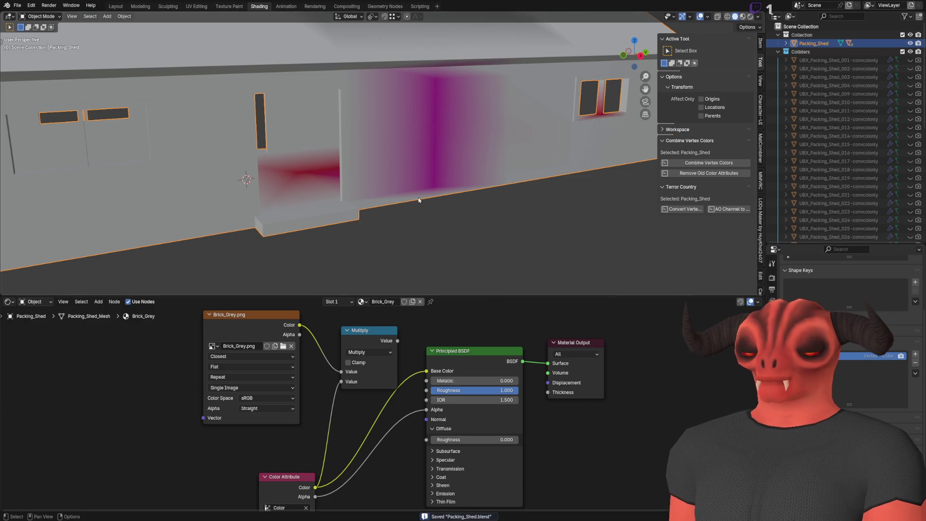
key(alt+Tab)
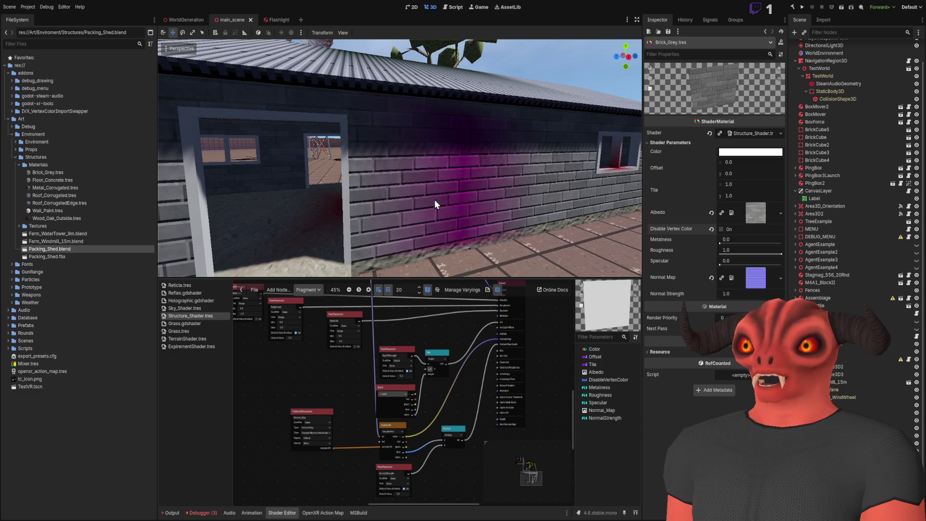
- Fly through and around the shed in Godot, covering the door wall and roof
key(w)
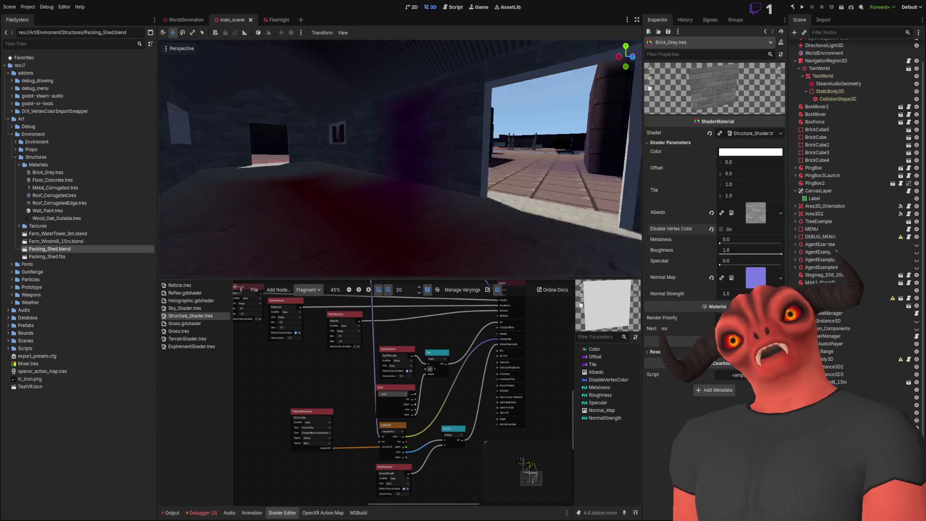
key(s)
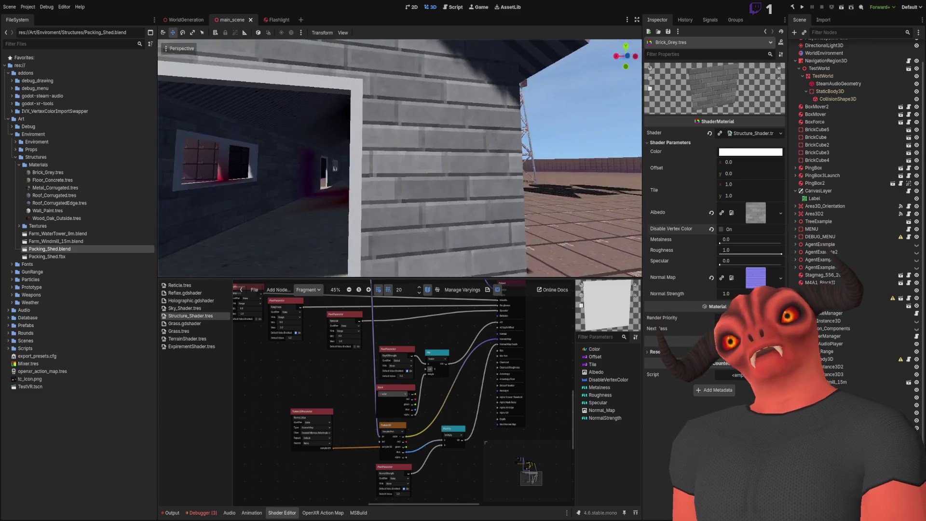
key(w)
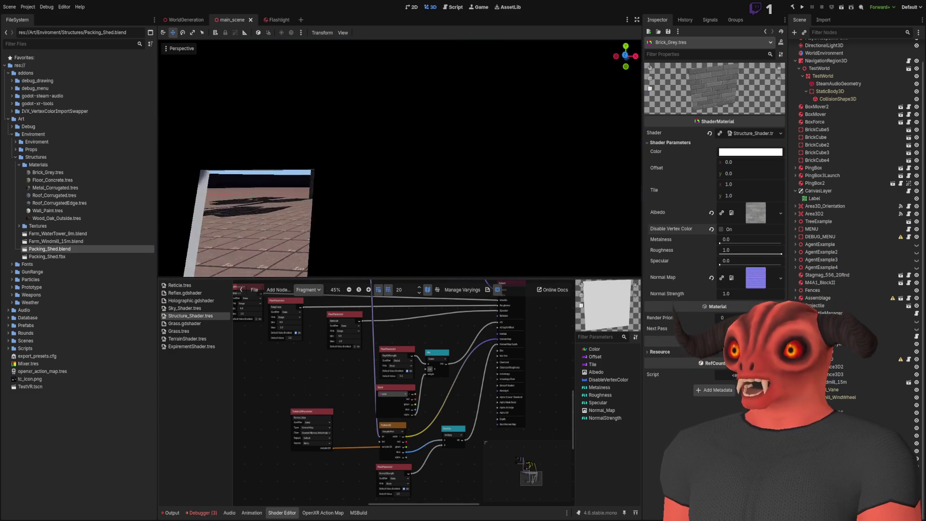
key(w)
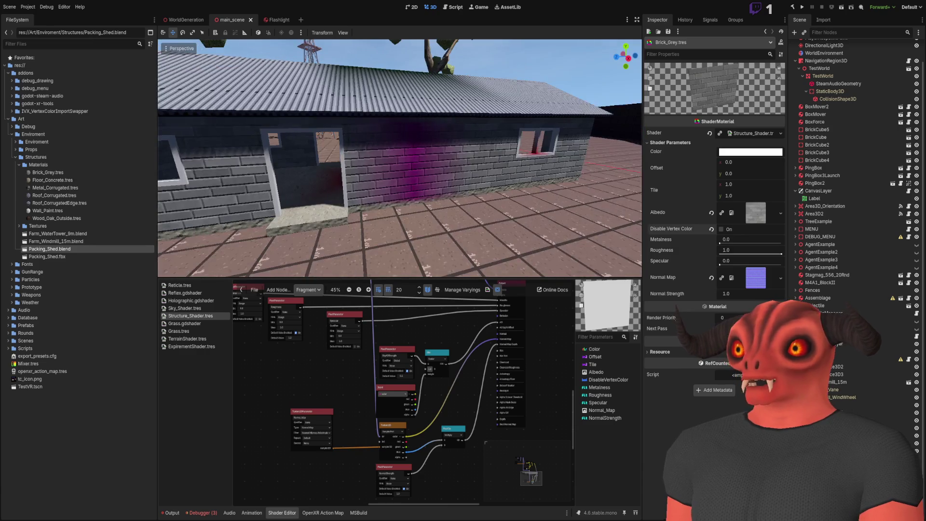
key(s)
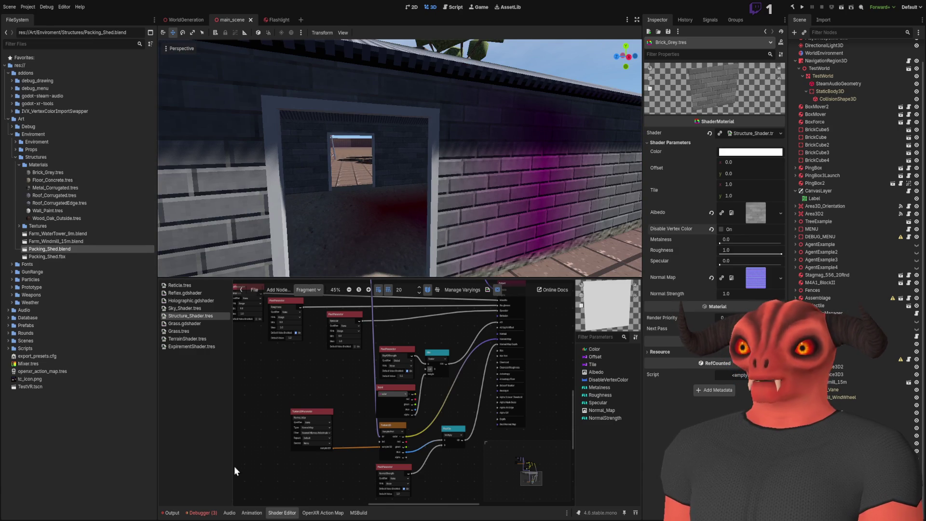
key(alt+Tab)
click(41, 17)
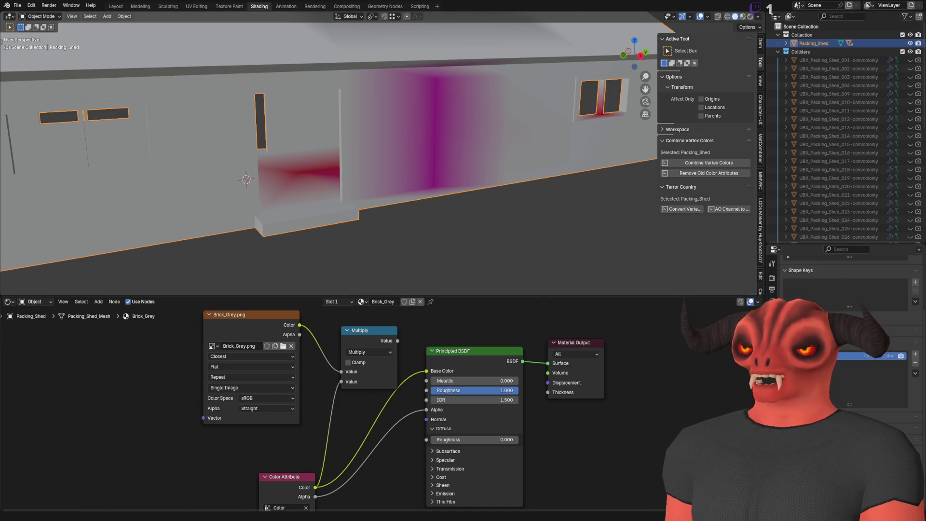
- Add bullet 'If you don't delete the AO Color Attribute channel the first Material in the list will not apply its Vertex Colors'
key(alt+Tab)
key(Return)
key(Return)
text(**)
key(BackSpace)
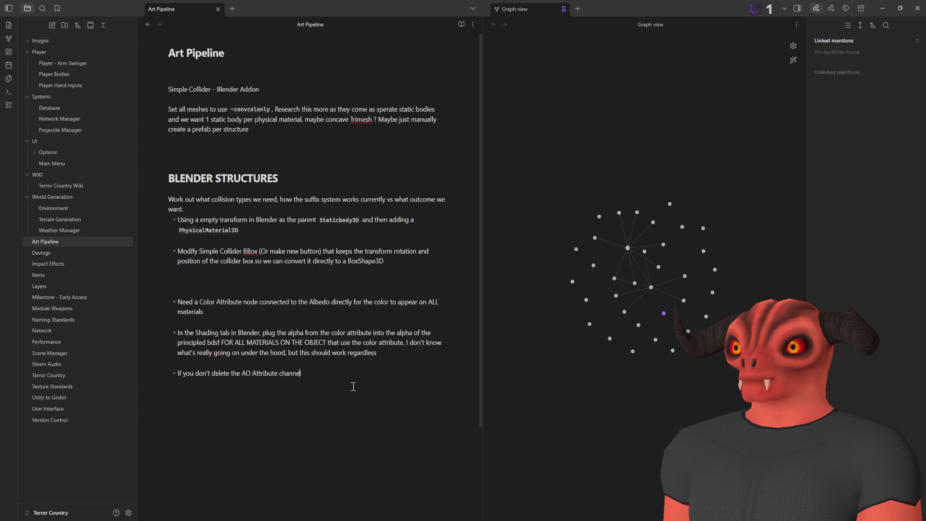
text(Color)
key(End)
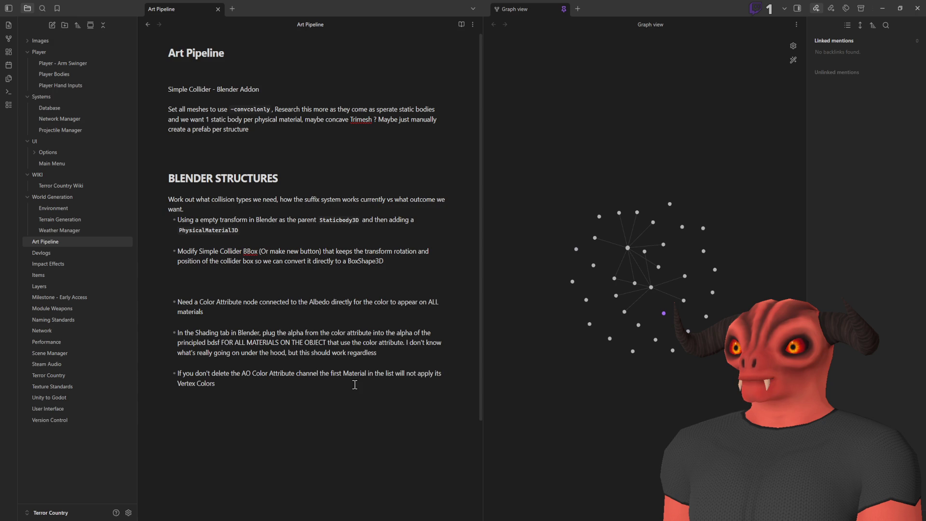
key(alt+Tab)
scroll(447, 161, up, 5)
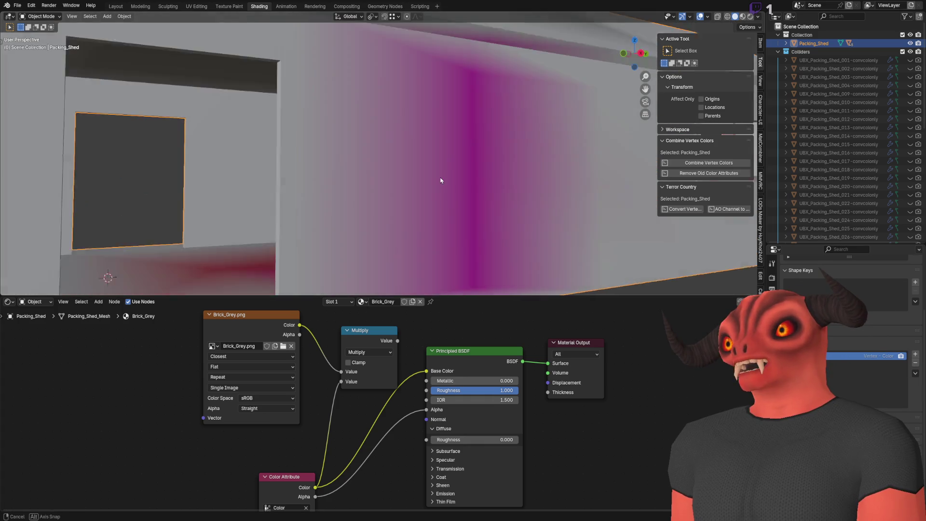
- Look along the shed wall up to the corrugated roof in Godot
scroll(410, 135, down, 3)
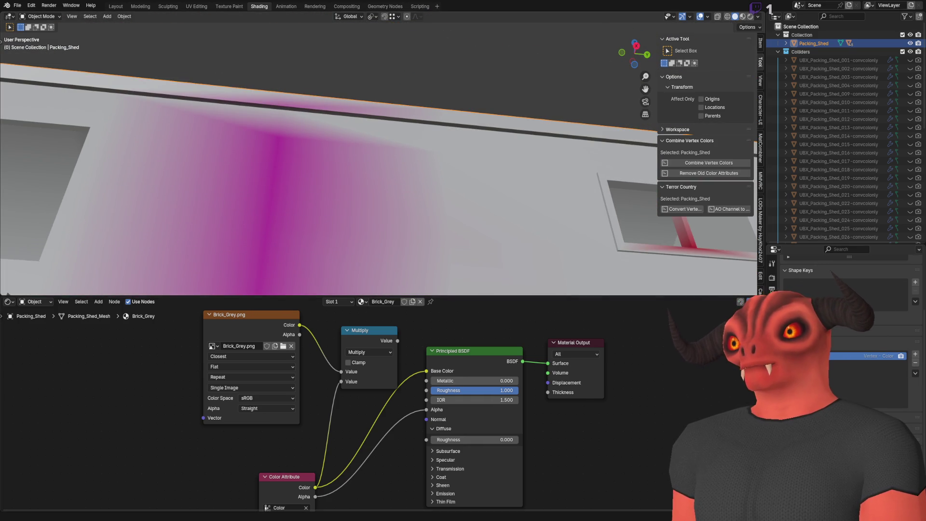
key(alt+Tab)
mouse_move(429, 212)
mouse_down()
mouse_move(414, 208)
mouse_move(405, 144)
mouse_up()
drag(349, 164, 348, 163)
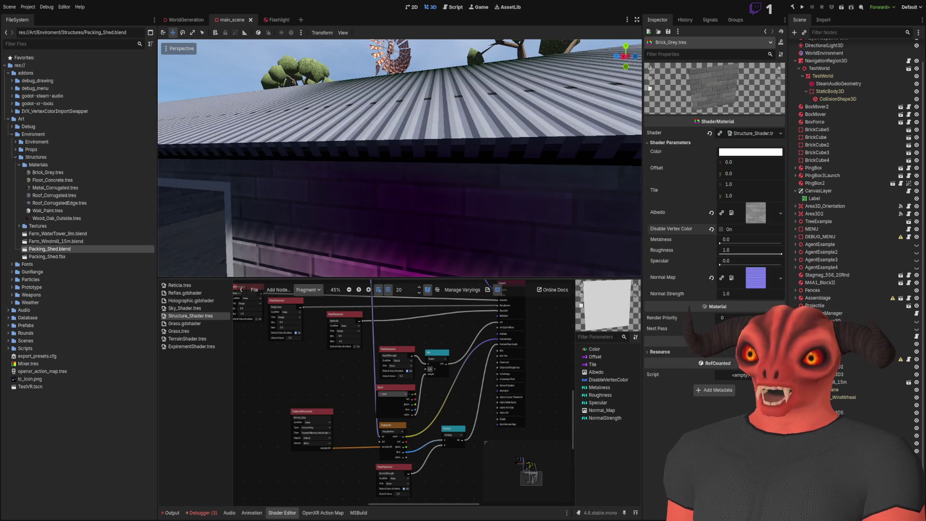
key(alt+Tab)
- Enter Vertex Paint mode and set the brush colour to blue #0001FF
click(39, 16)
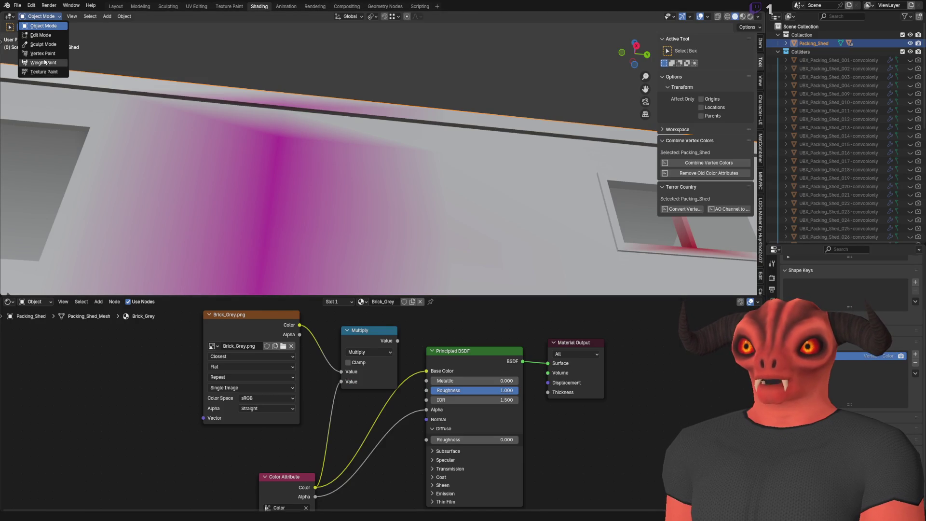
click(42, 53)
click(69, 27)
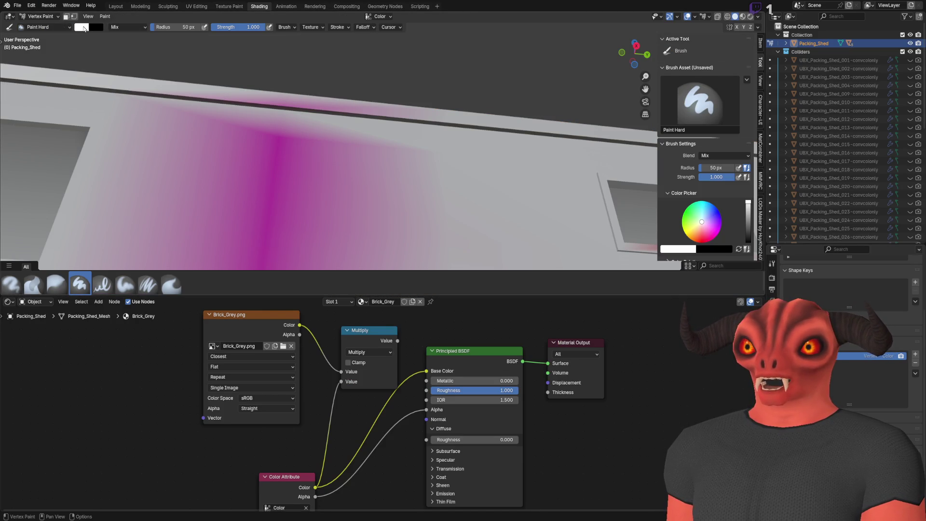
click(81, 27)
click(134, 61)
drag(135, 61, 137, 51)
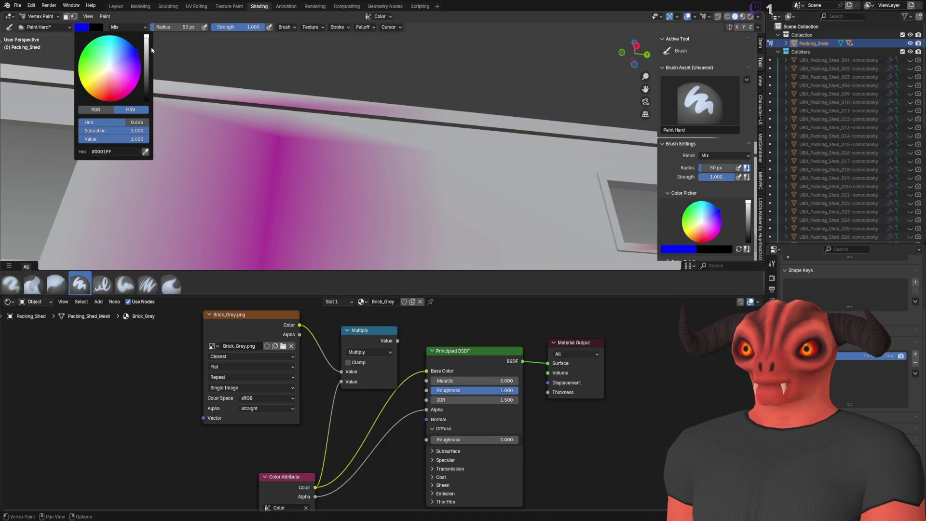
- Paint the roof corner blue, save, and reimport the shed in Godot
scroll(375, 145, down, 5)
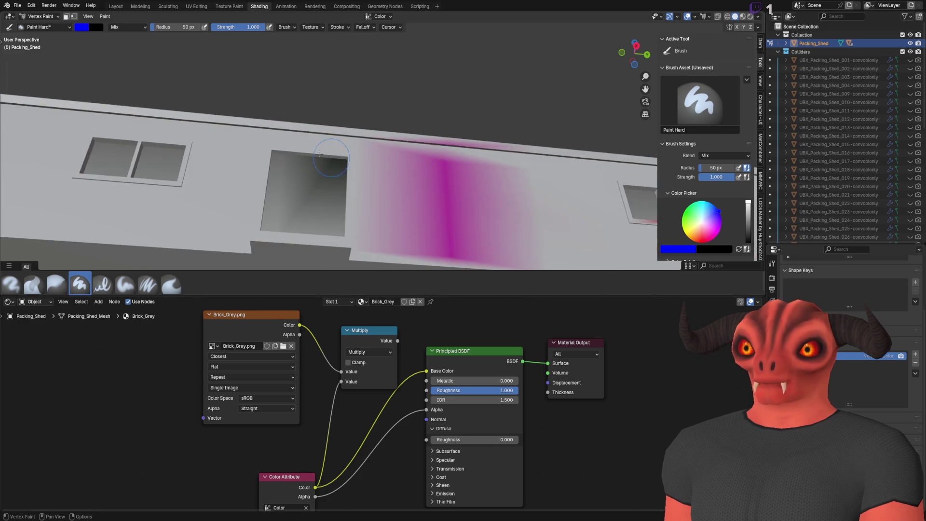
scroll(375, 145, up, 3)
drag(375, 145, 390, 147)
drag(311, 110, 270, 104)
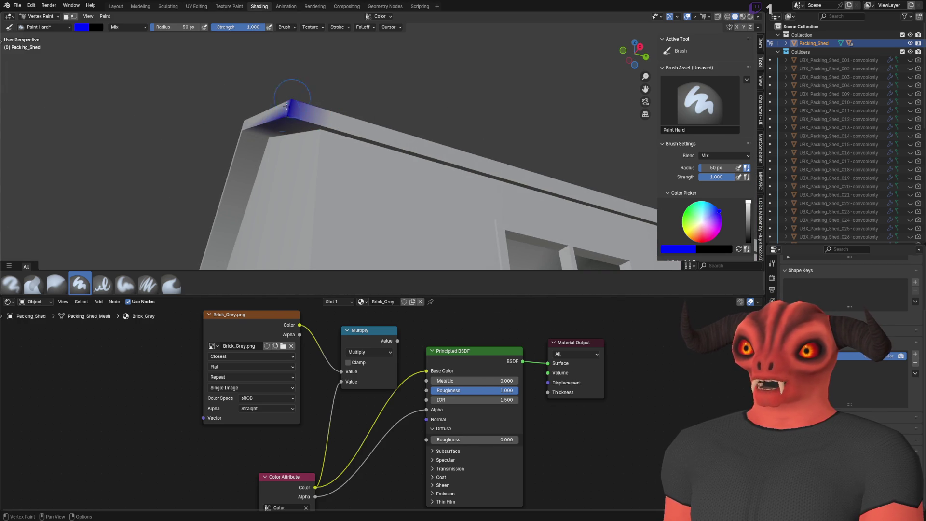
key(ctrl+s)
key(alt+Tab)
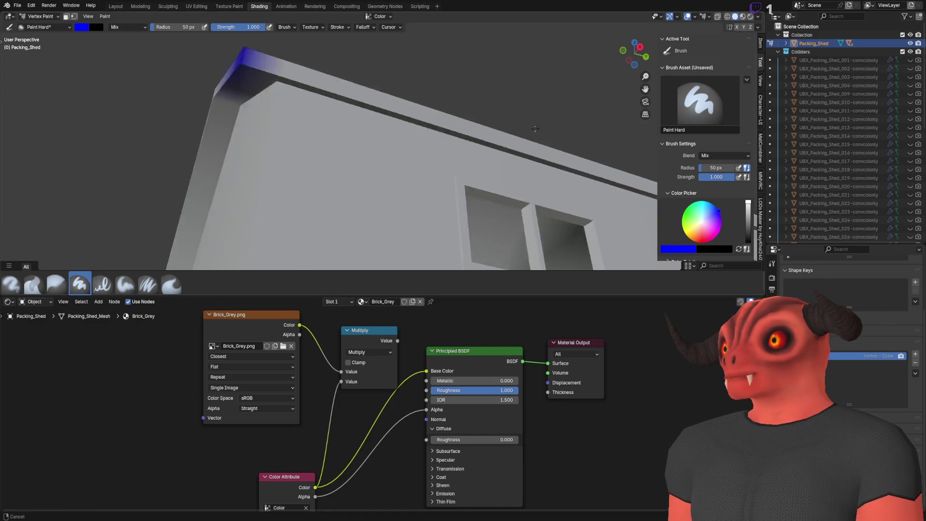
click(115, 7)
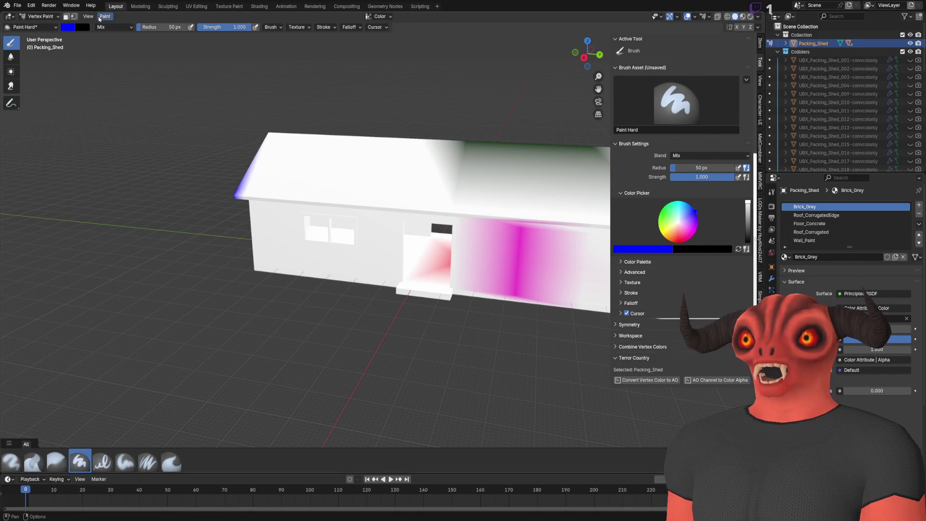
- Return to Object Mode and bake ambient occlusion into the vertex colours
click(41, 16)
click(36, 26)
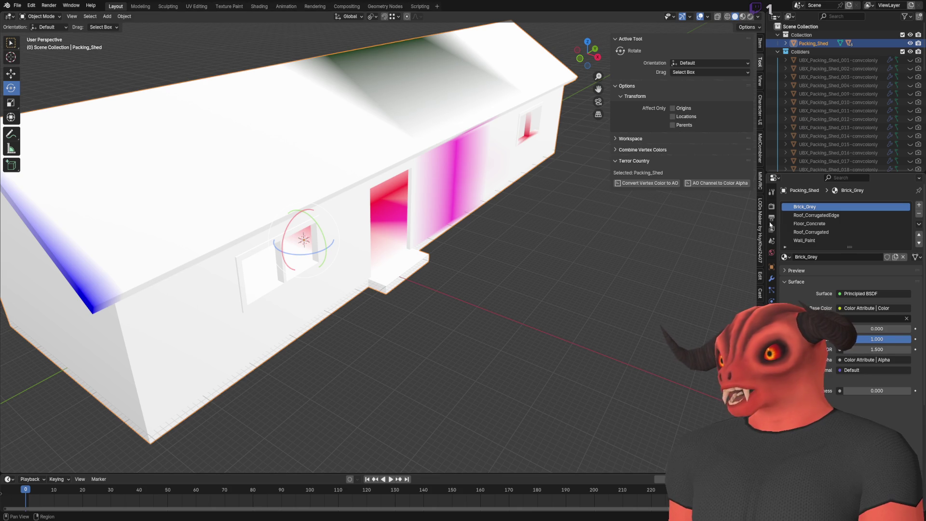
click(772, 206)
scroll(802, 240, down, 5)
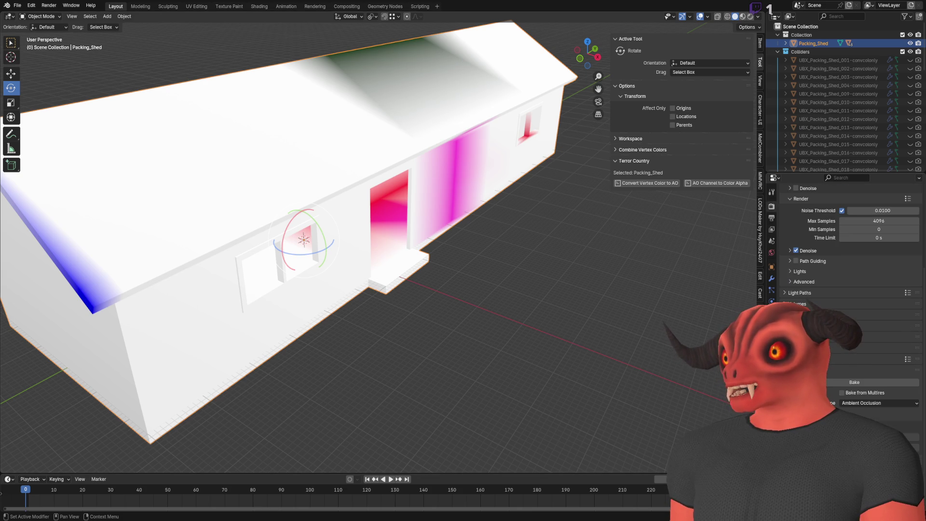
click(832, 386)
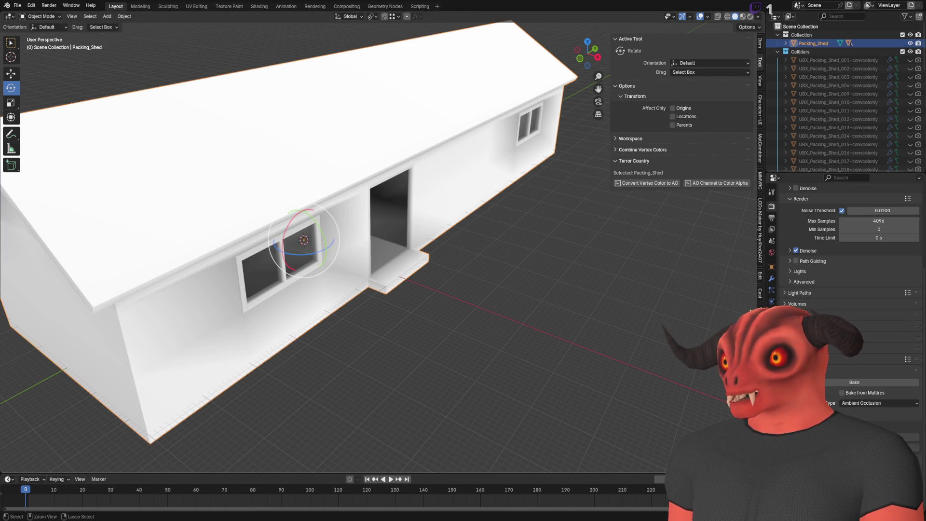
- Add a new Color attribute and copy the AO channel into the colour alpha
click(771, 290)
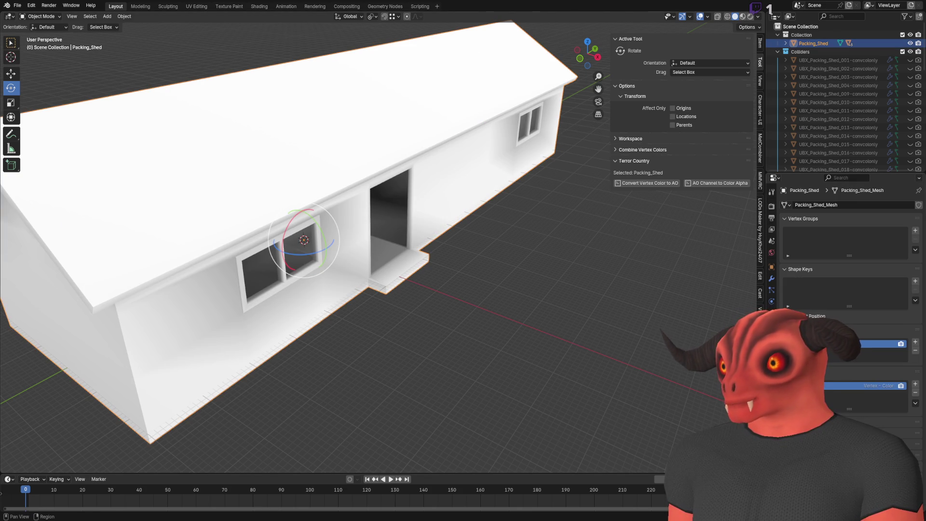
click(915, 393)
click(915, 384)
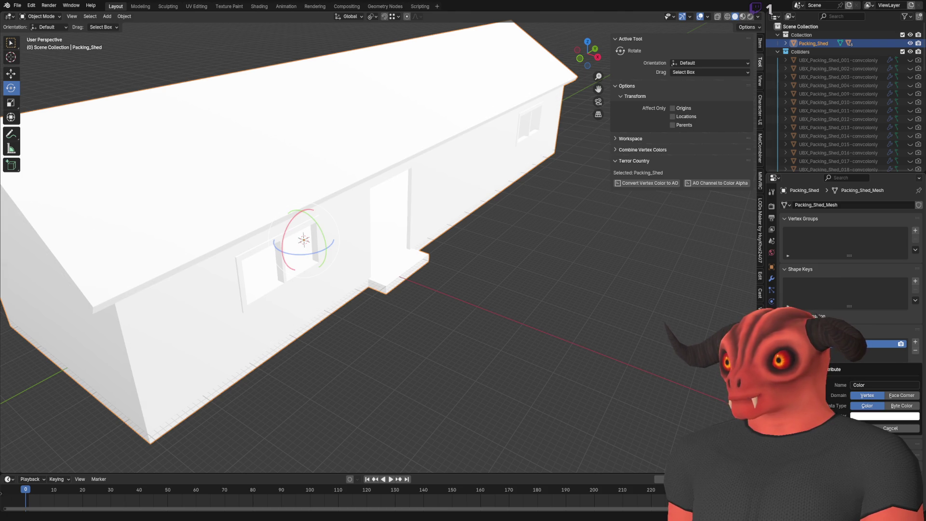
click(854, 428)
click(724, 186)
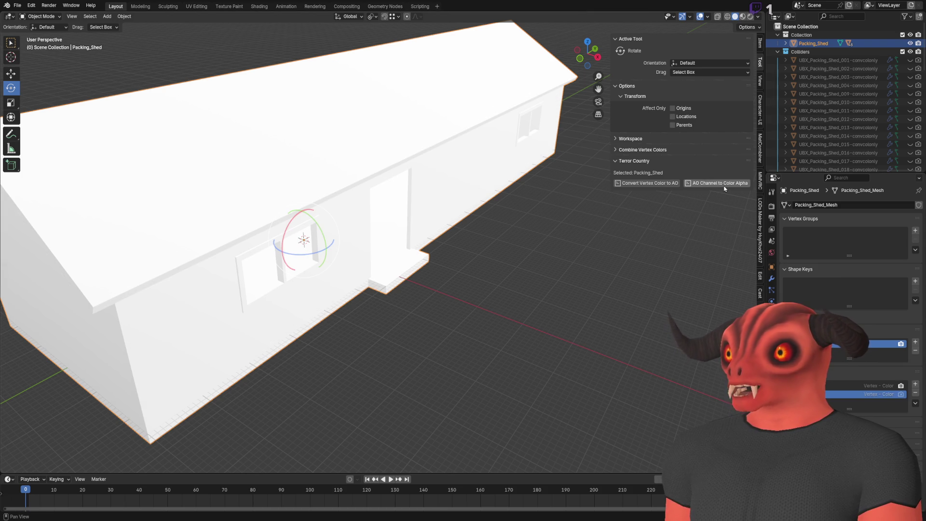
- Run AO Channel to Color Alpha again and remove the leftover AO colour attribute
click(772, 206)
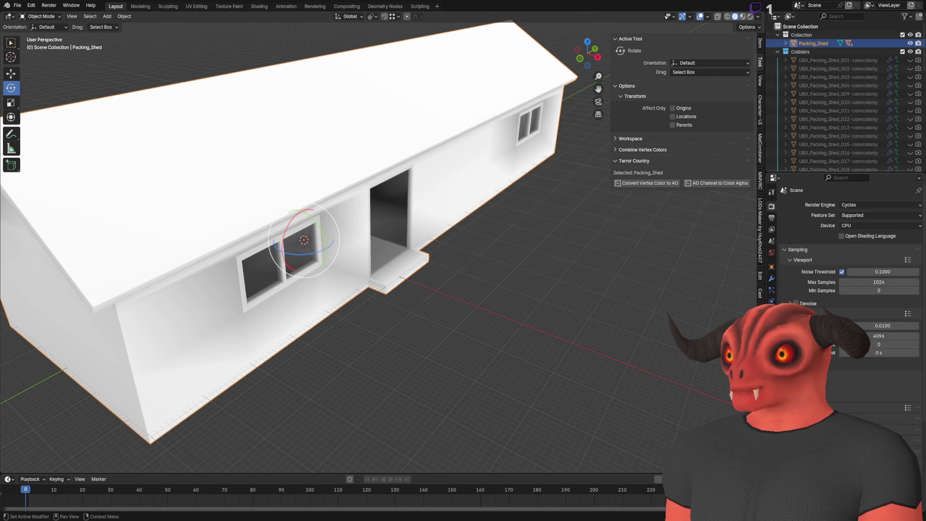
click(771, 324)
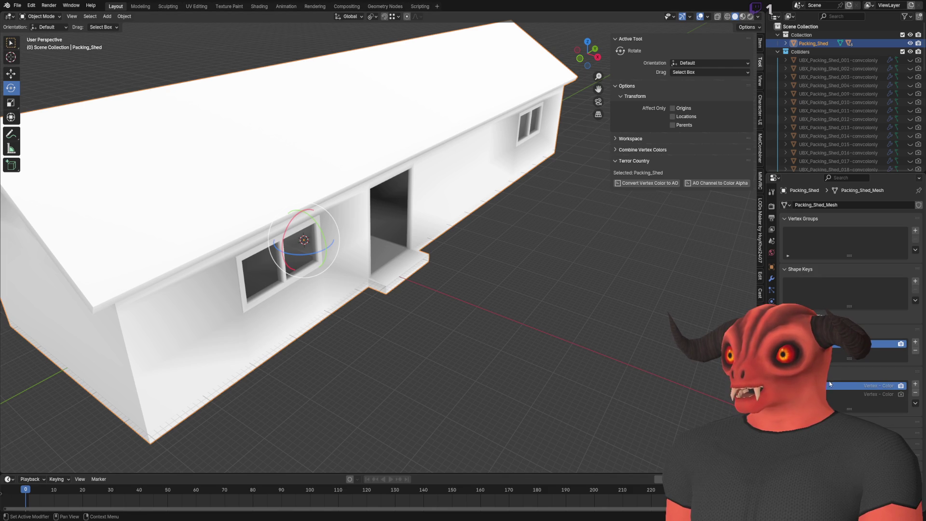
click(720, 183)
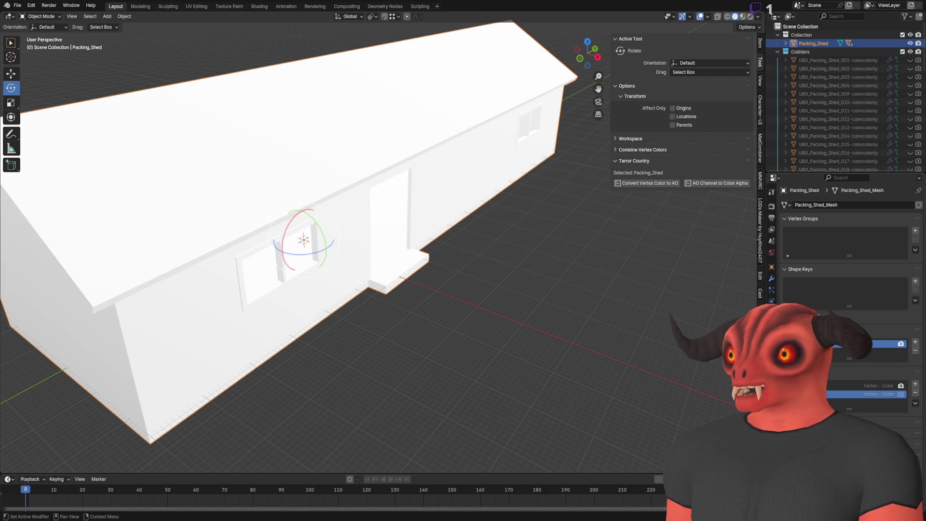
click(882, 385)
click(915, 392)
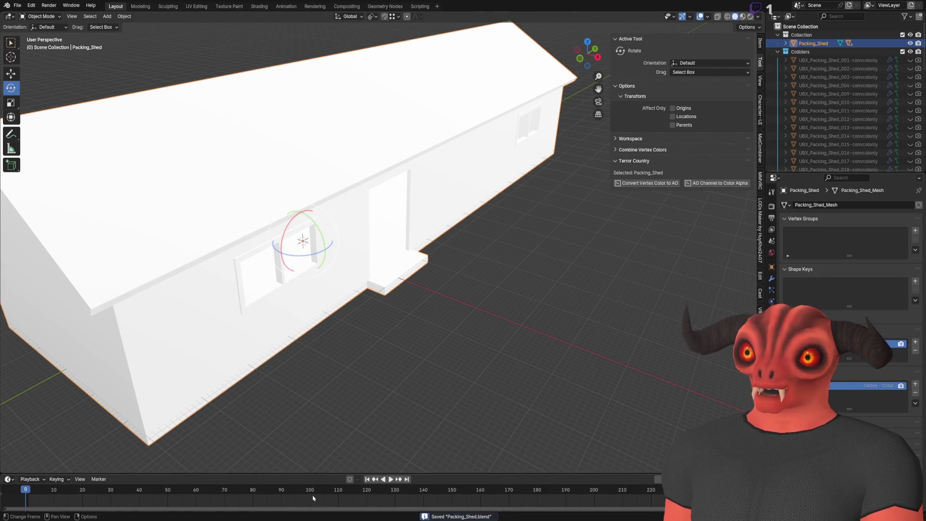
key(alt+Tab)
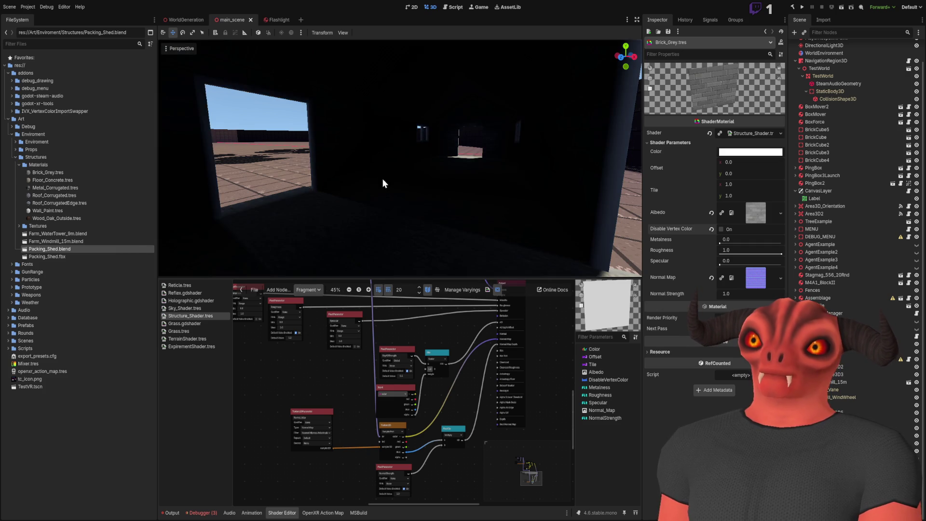
- Fly around the reimported shed in Godot, viewing its dark interior, brick wall and walkway, then return to Blender
key(s)
key(w)
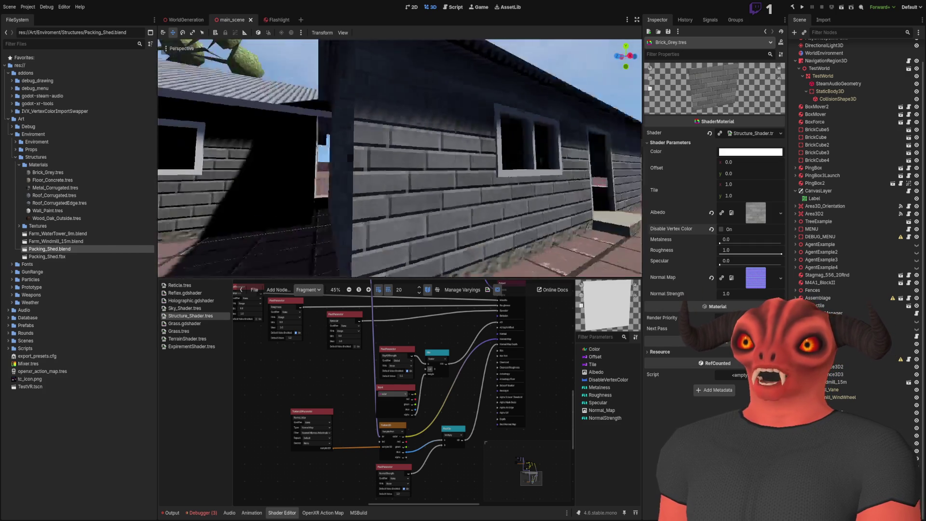
key(s)
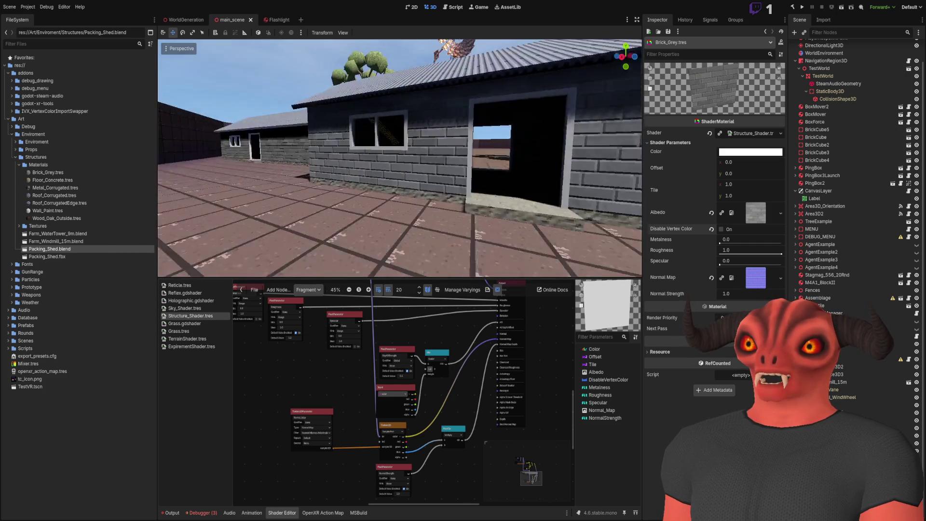
key(w)
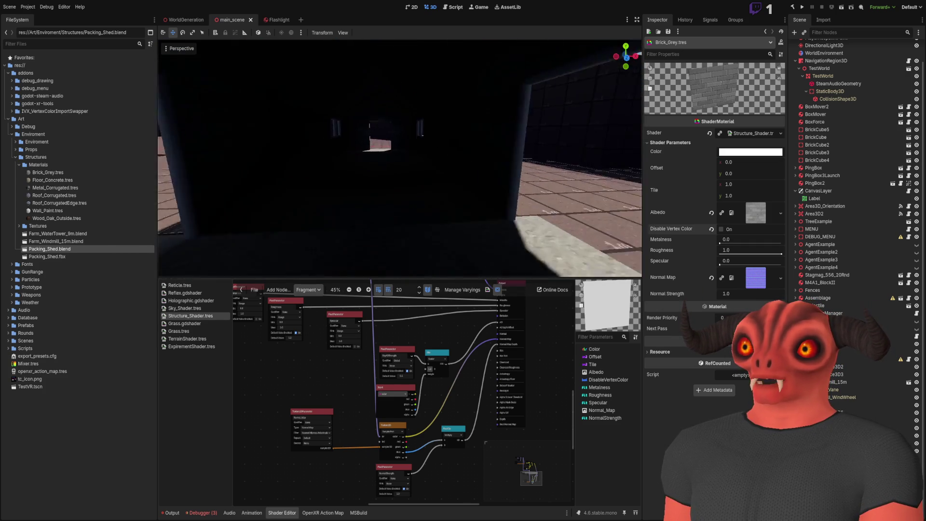
key(s)
key(s)
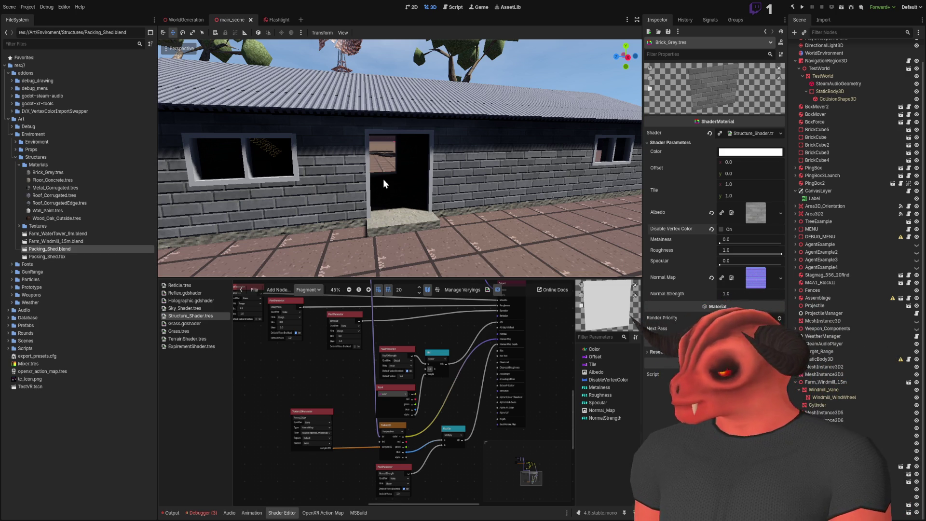
mouse_move(435, 173)
mouse_down()
mouse_move(526, 180)
mouse_move(517, 212)
mouse_up()
key(w)
key(alt+Tab)
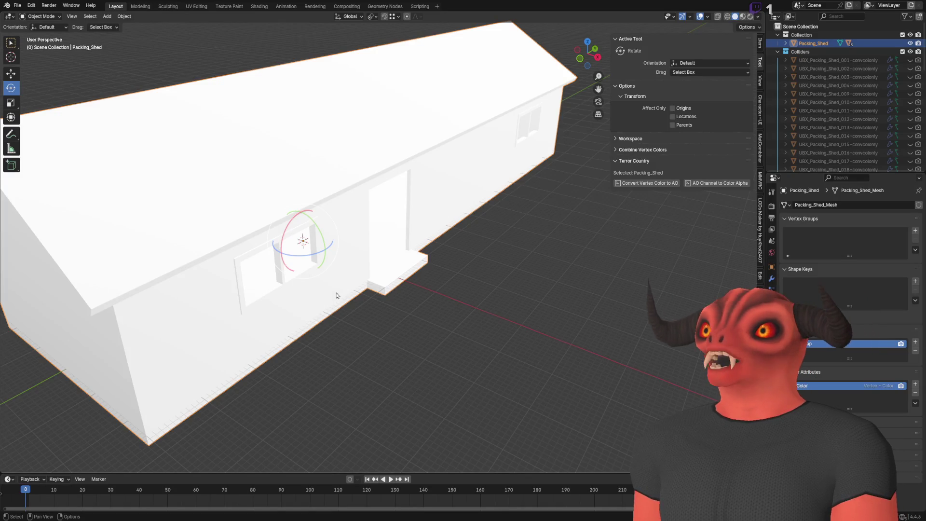
- Orbit and zoom around the Packing_Shed in Blender to confirm it is unchanged
drag(336, 296, 362, 202)
scroll(365, 196, up, 2)
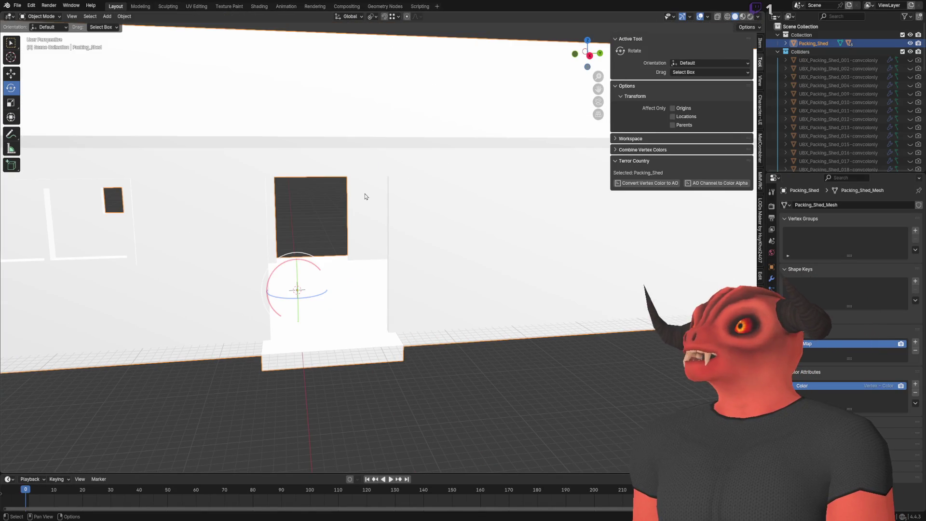
scroll(365, 197, down, 4)
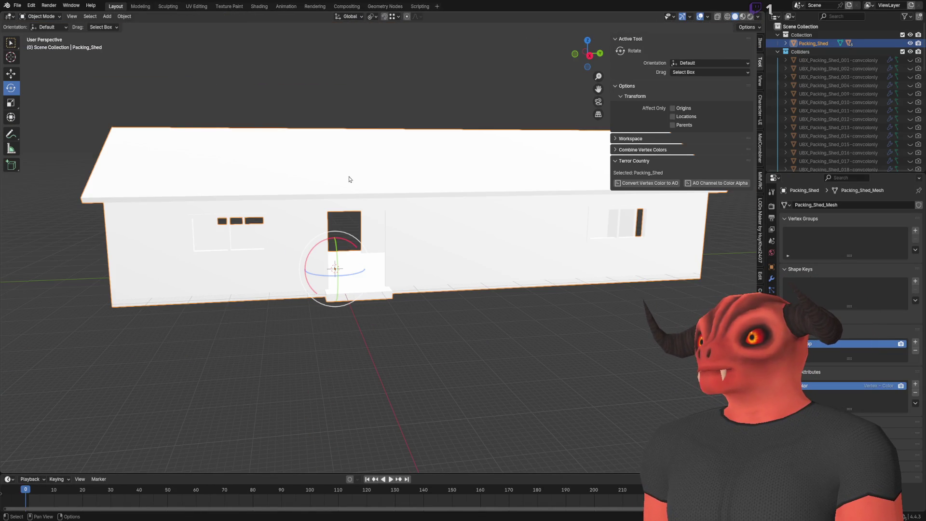
drag(349, 179, 377, 254)
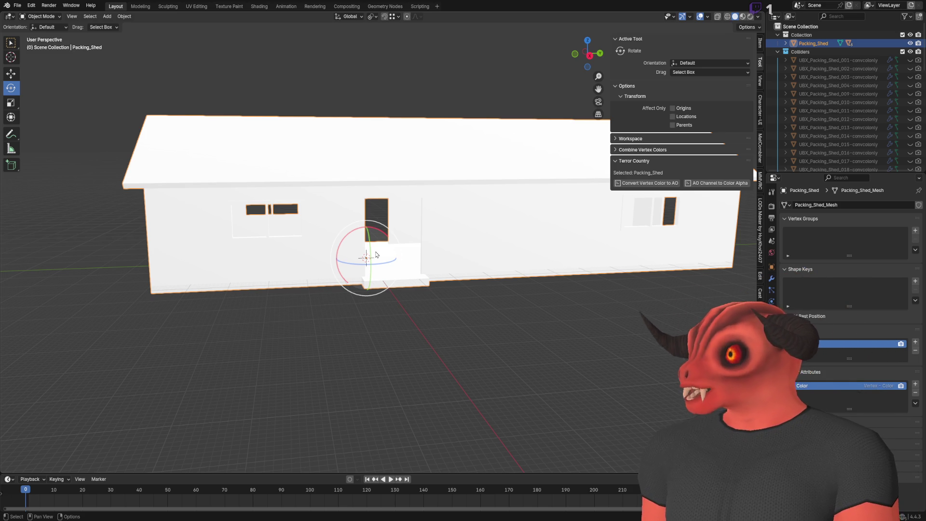
scroll(337, 328, up, 5)
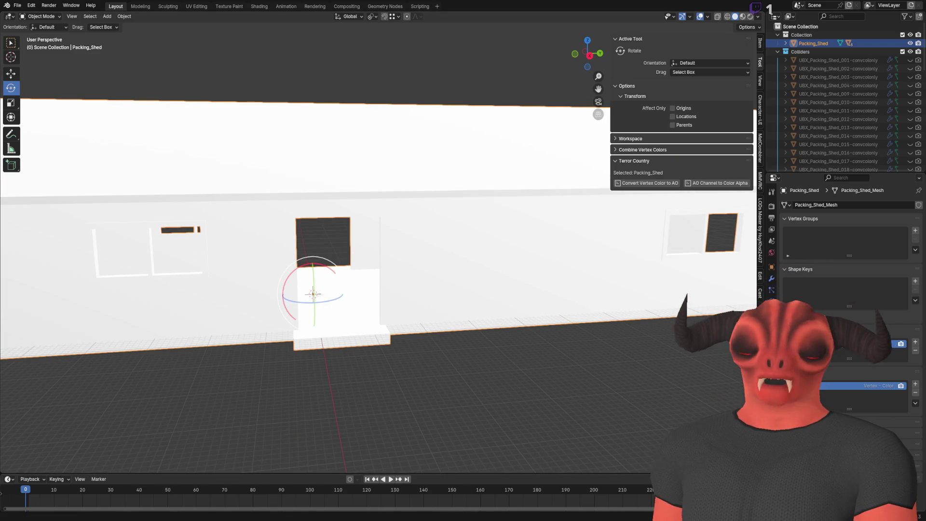
- Bring up the VertexColorAlpha.py add-on script in Visual Studio
key(alt+Tab)
scroll(256, 223, up, 5)
scroll(256, 223, up, 7)
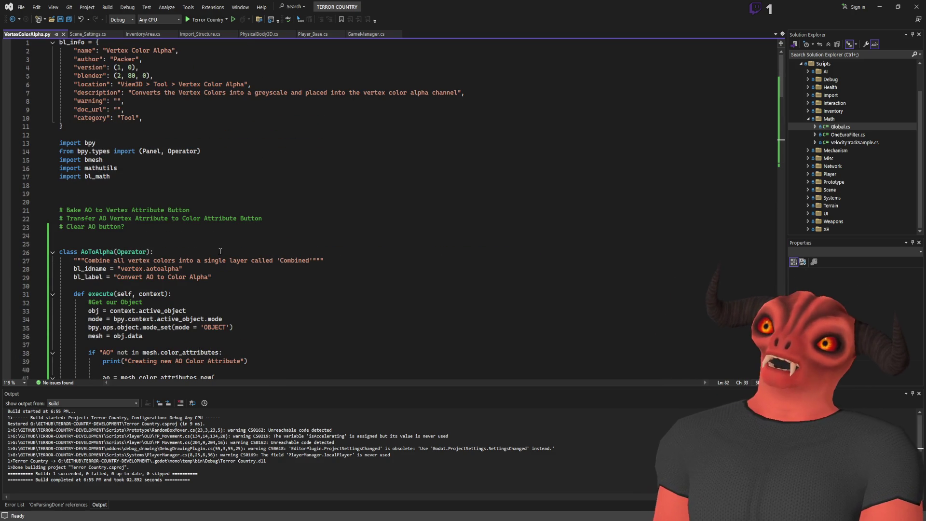
- Uncomment the four bl_math.clamp calls on lines 92–95 with Ctrl+K, Ctrl+U
scroll(220, 251, down, 20)
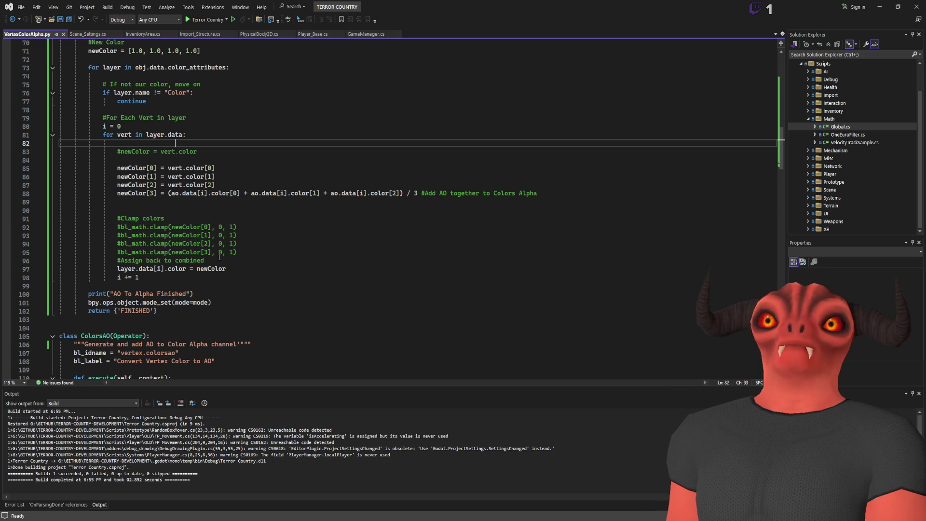
scroll(219, 256, up, 20)
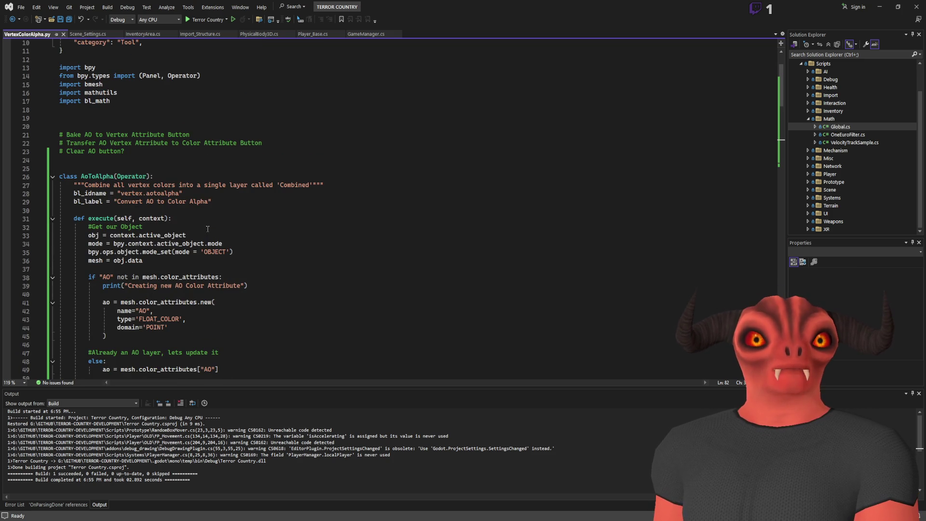
scroll(208, 229, down, 19)
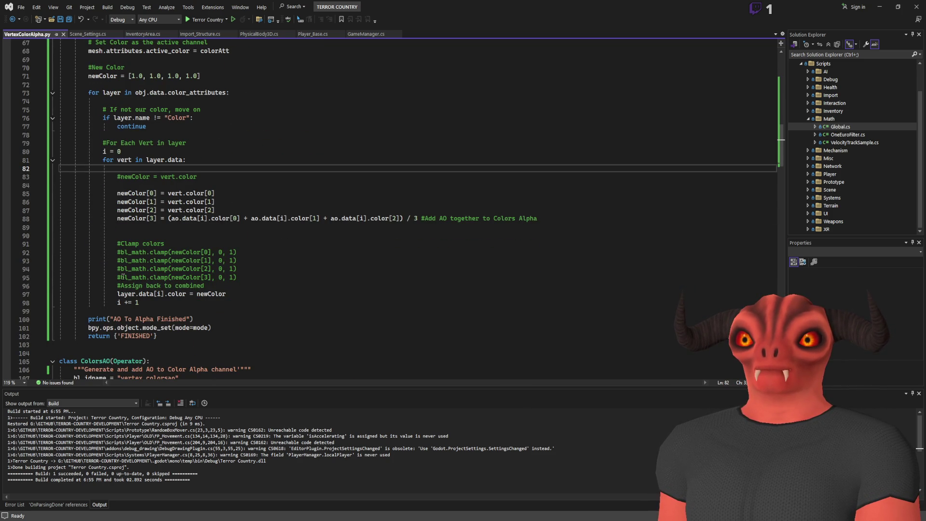
drag(120, 277, 167, 251)
key(ctrl+c)
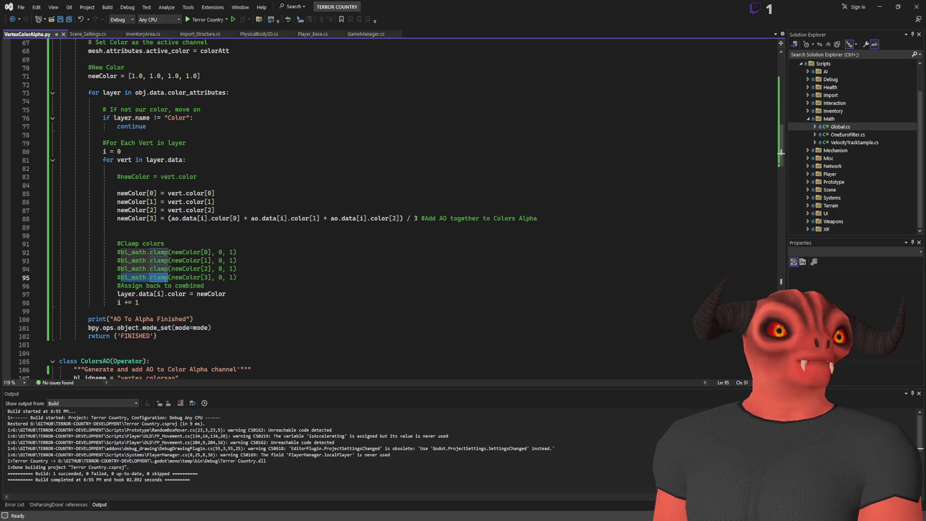
key(alt+Tab)
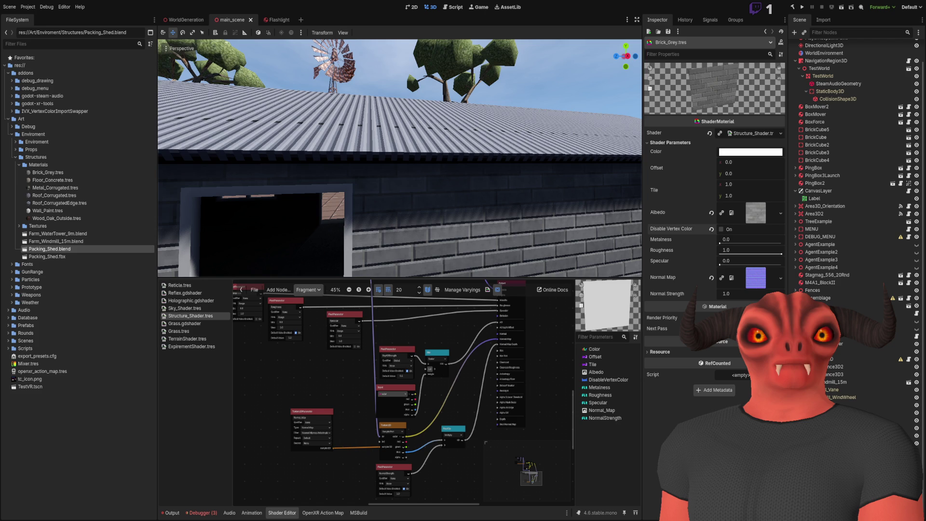
key(alt+Tab)
click(118, 278)
mouse_move(118, 278)
mouse_down()
mouse_move(140, 278)
mouse_move(143, 252)
mouse_up()
key(ctrl+k)
key(ctrl+u)
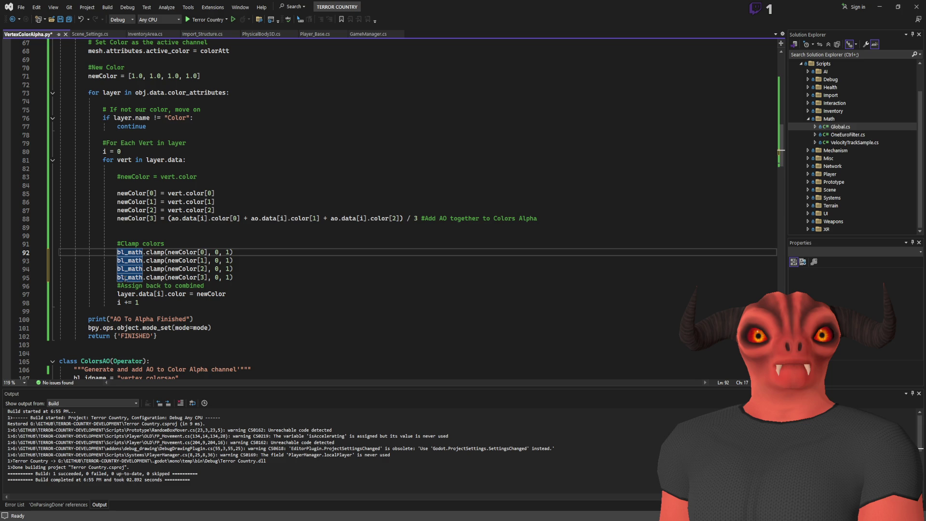
- Wrap the AO average on line 88 in bl_math.clamp( ... ) with matching closing parentheses
key(alt+Tab)
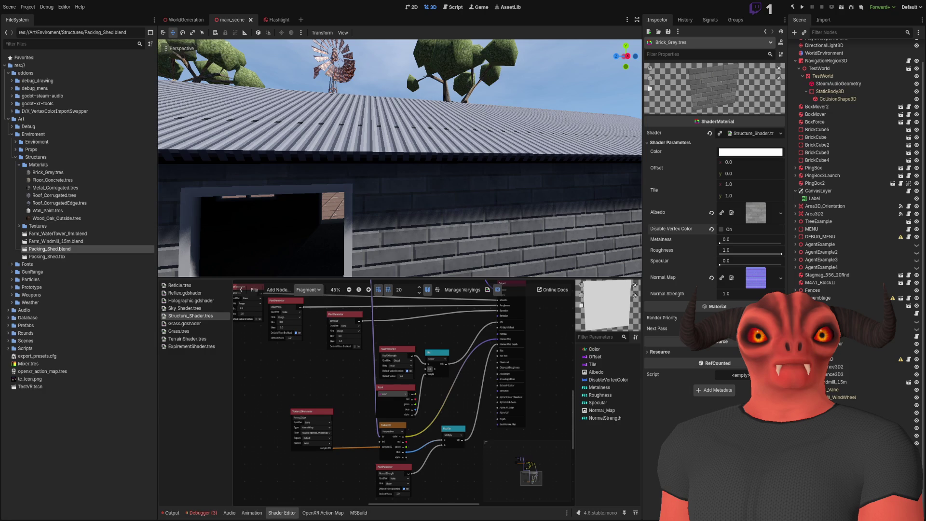
key(alt+Tab)
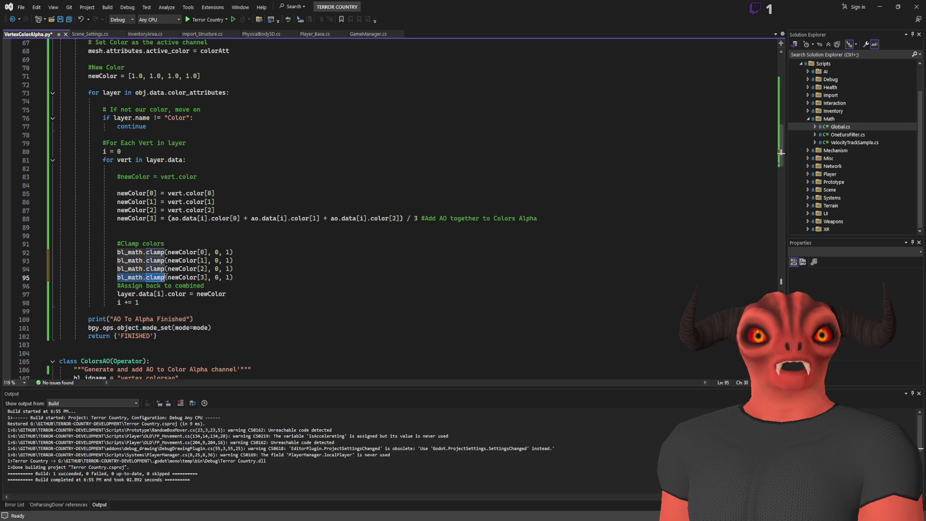
click(169, 218)
key(ctrl+v)
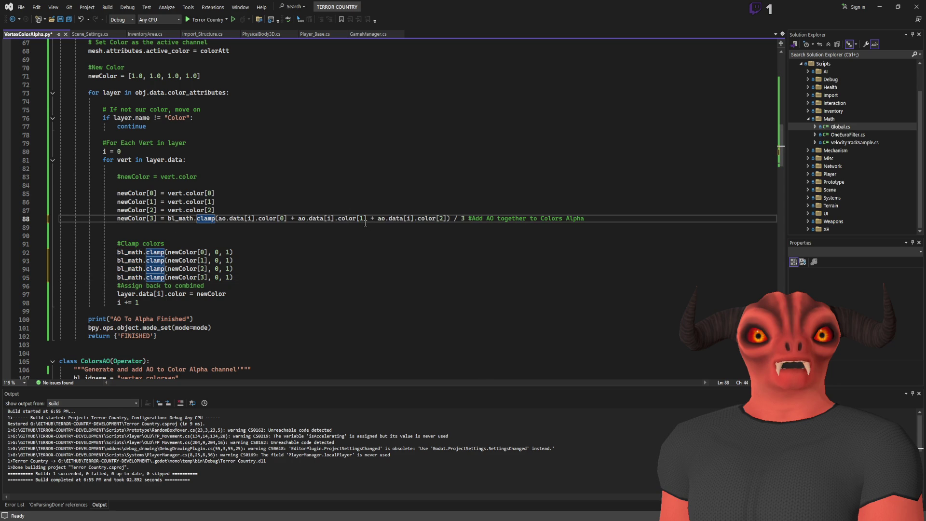
text(()
click(452, 218)
text())
click(468, 218)
text())
- Delete line 88's trailing comment and the redundant #Clamp colors block below it
click(621, 212)
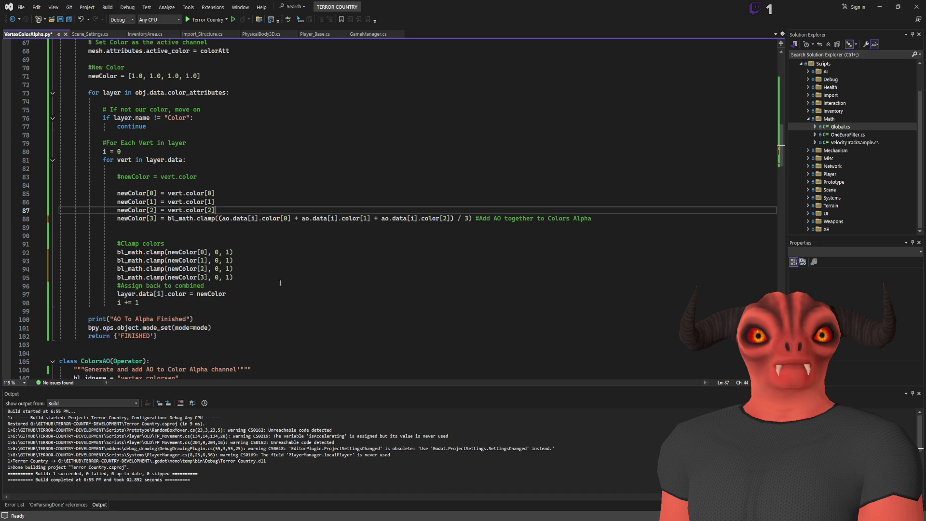
drag(592, 218, 471, 218)
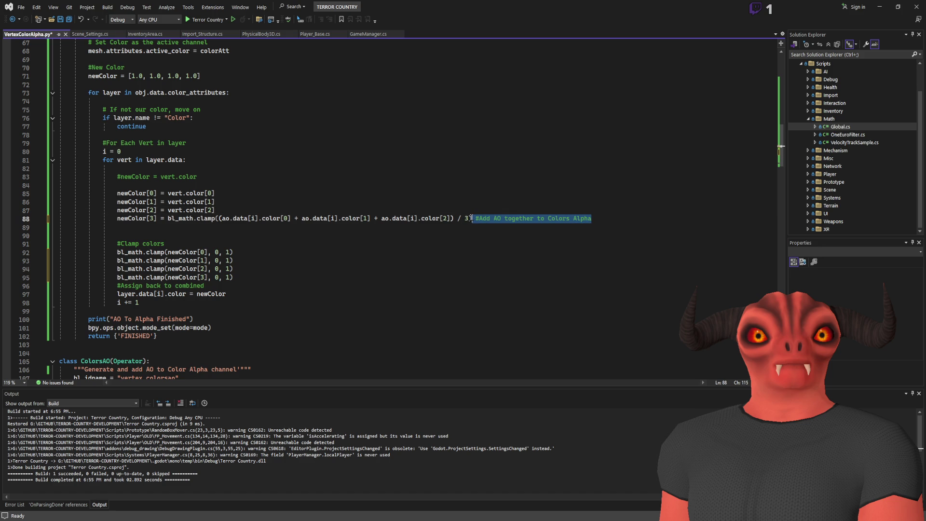
key(Delete)
click(464, 202)
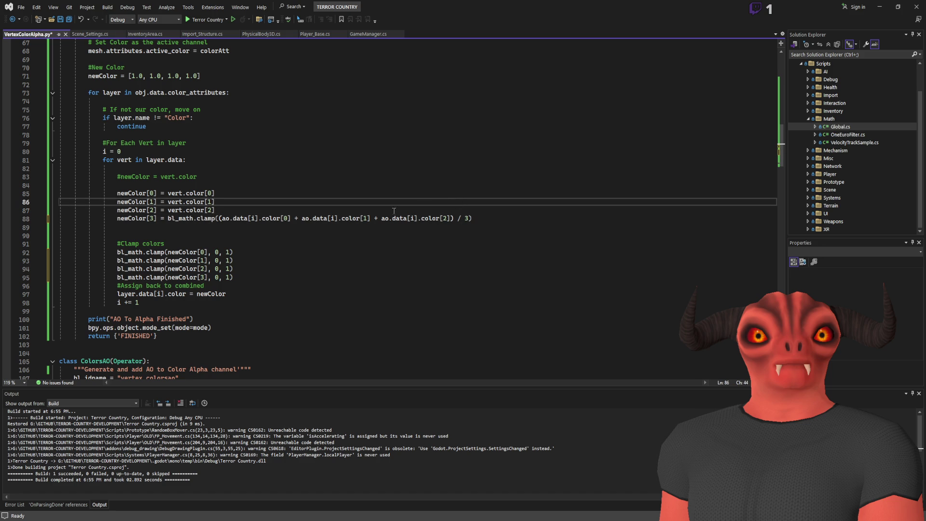
mouse_move(244, 279)
mouse_down()
mouse_move(236, 243)
mouse_move(549, 218)
mouse_up()
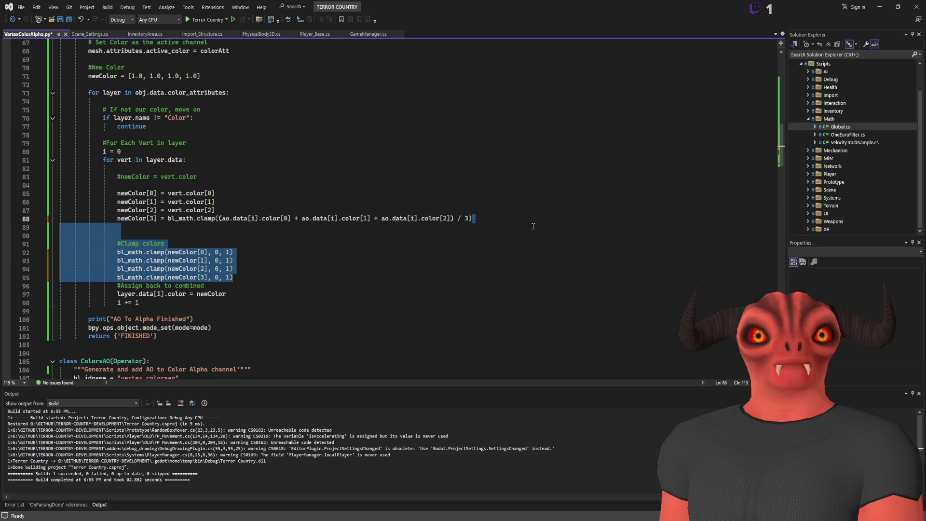
key(Return)
click(368, 218)
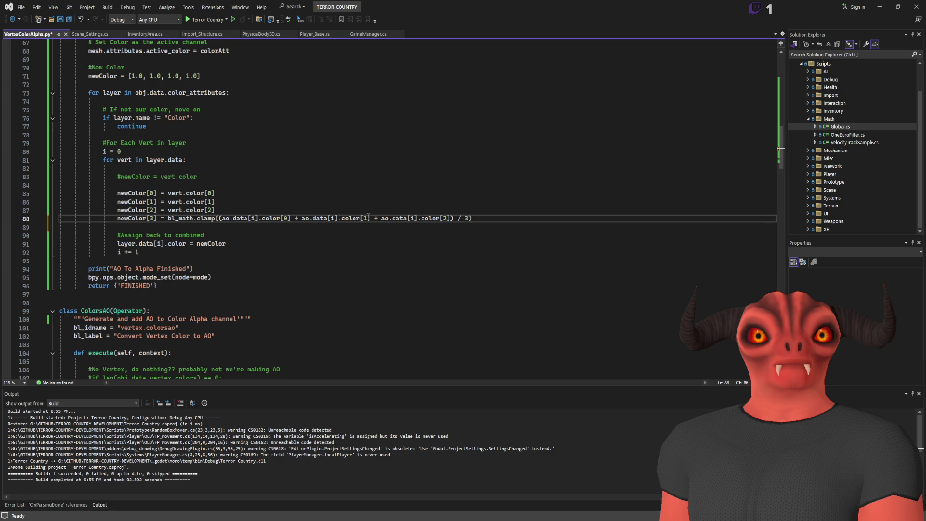
click(271, 195)
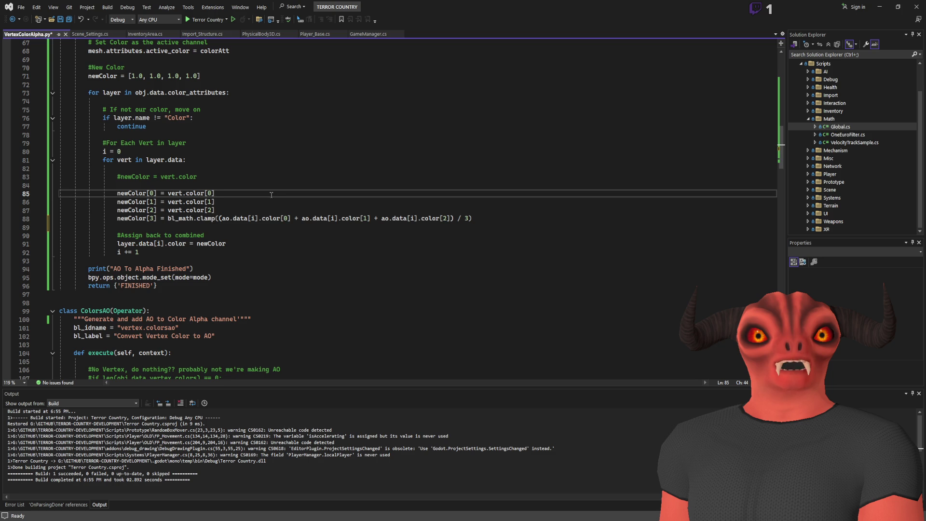
- Glance at Godot, then scroll the script to the AoToAlpha operator class
scroll(271, 188, up, 5)
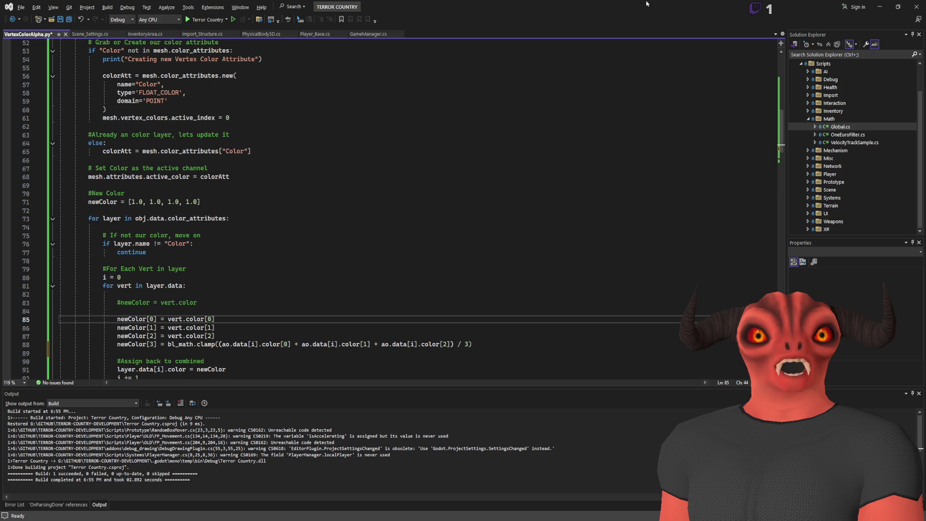
key(alt+Tab)
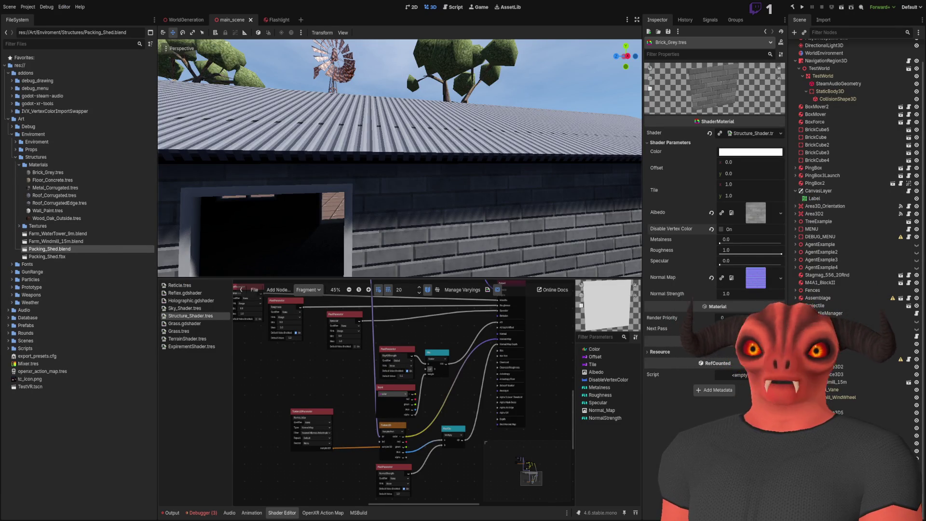
key(alt+Tab)
scroll(338, 282, down, 4)
scroll(345, 261, up, 8)
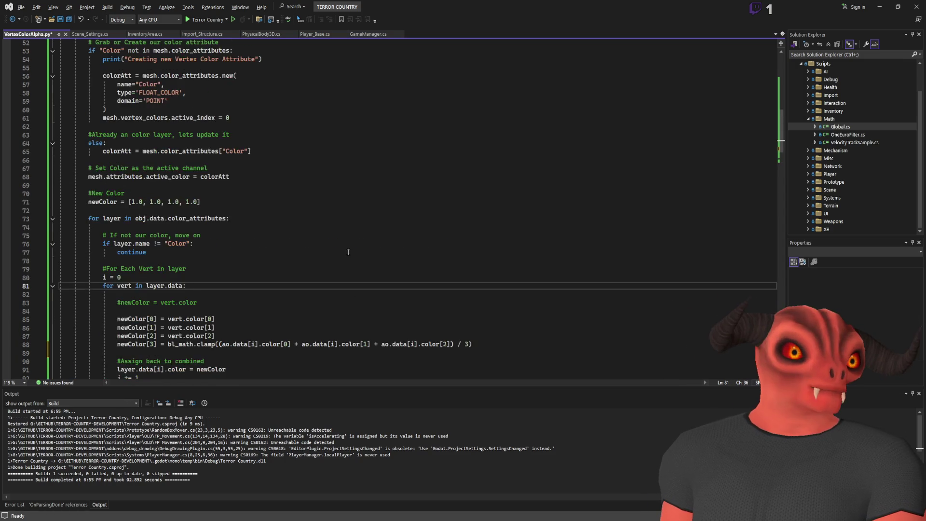
scroll(348, 251, up, 10)
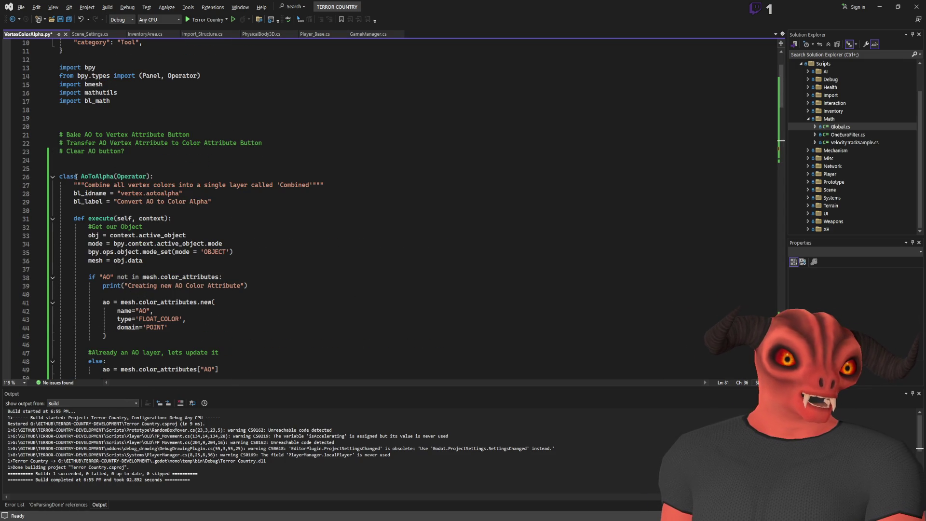
scroll(204, 190, down, 20)
scroll(115, 219, up, 4)
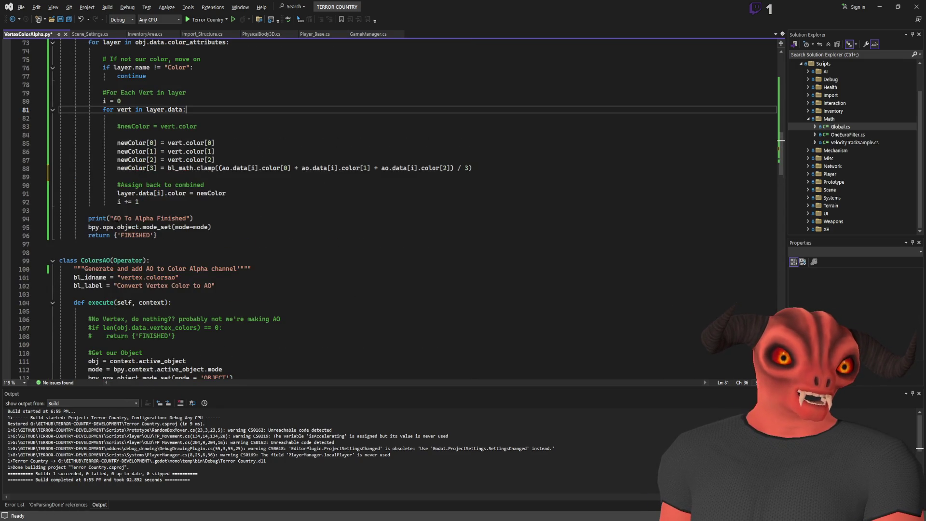
- Copy the whole AoToAlpha class and paste a duplicate right after the original's return
mouse_move(178, 239)
mouse_down()
mouse_move(121, 242)
mouse_move(118, 168)
mouse_move(110, 195)
mouse_up()
scroll(120, 214, down, 20)
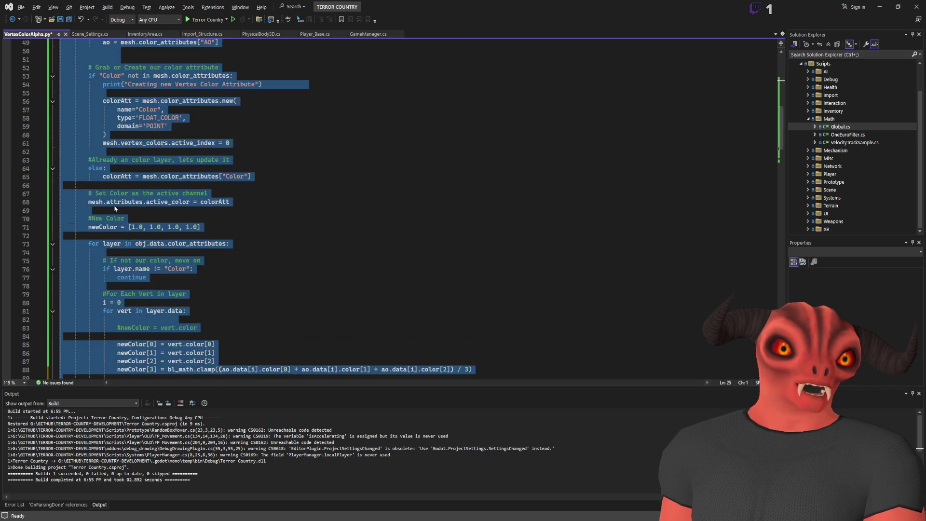
key(ctrl+c)
click(243, 260)
key(ctrl+v)
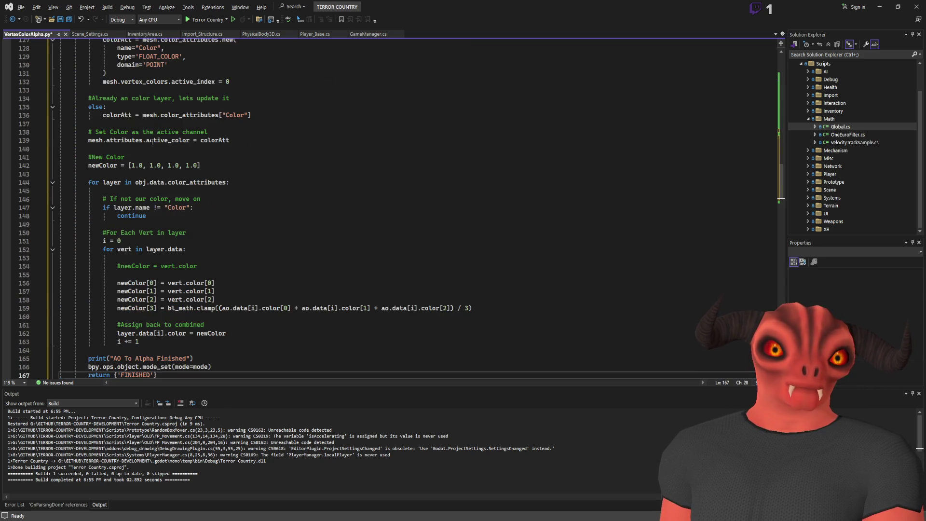
scroll(152, 142, up, 19)
click(151, 288)
scroll(151, 256, down, 4)
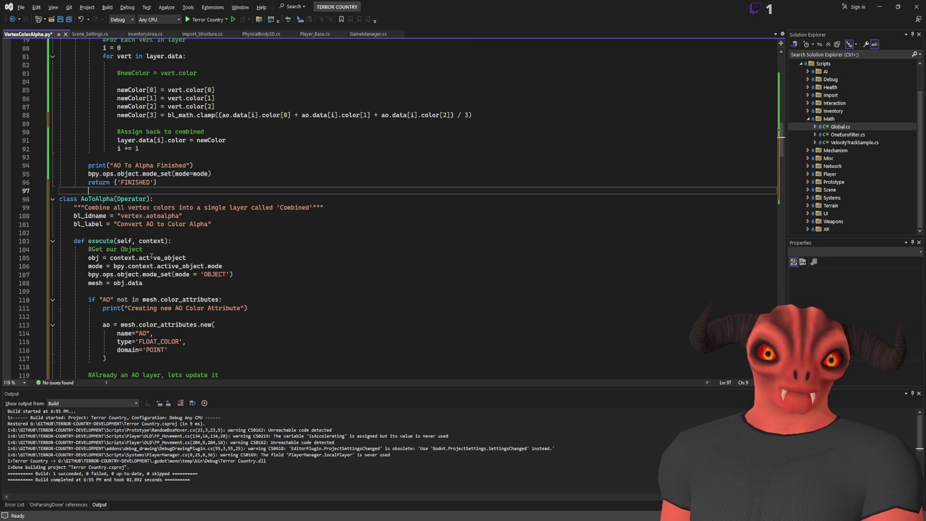
- Rename the pasted class on line 98 to AlphaToAO
double_click(96, 199)
text(AlphaToAO)
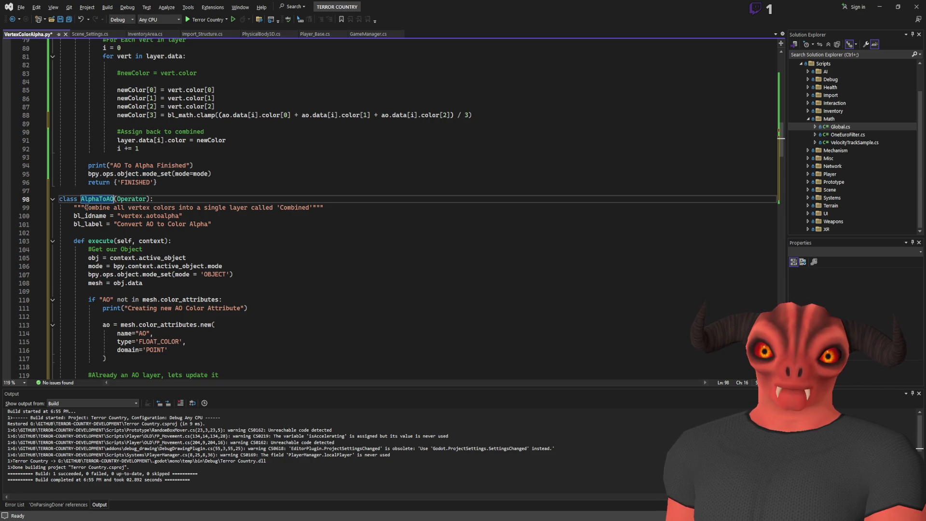
scroll(86, 207, up, 12)
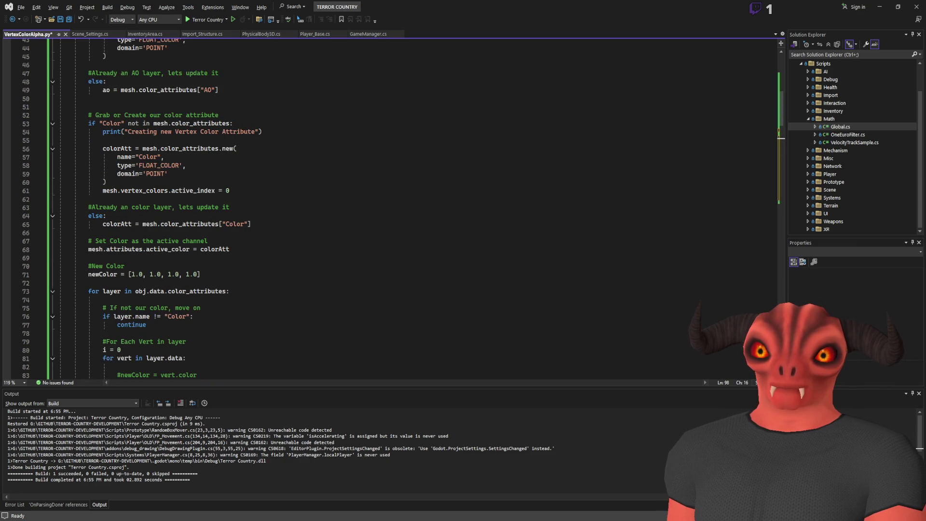
- Check Godot and the add-on panel in Blender, then come back to Visual Studio
key(alt+Tab)
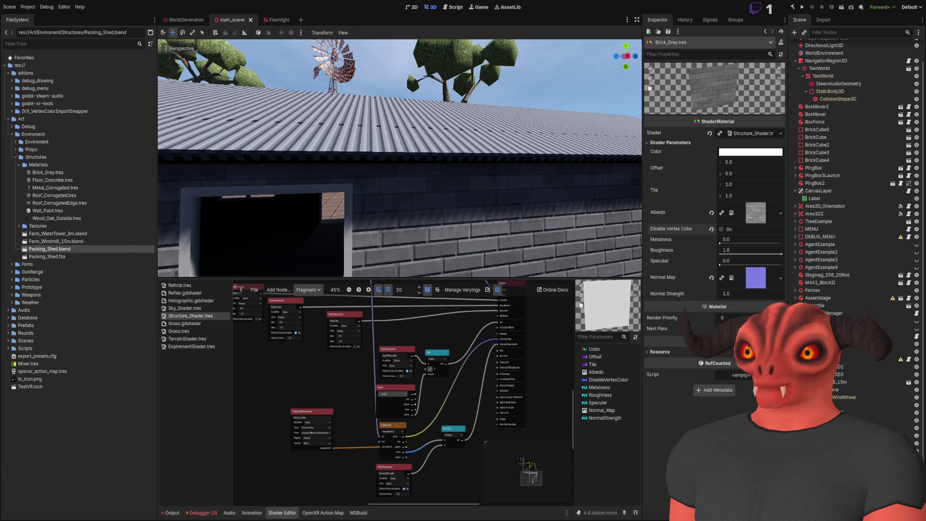
key(alt+Tab)
key(alt+Tab)
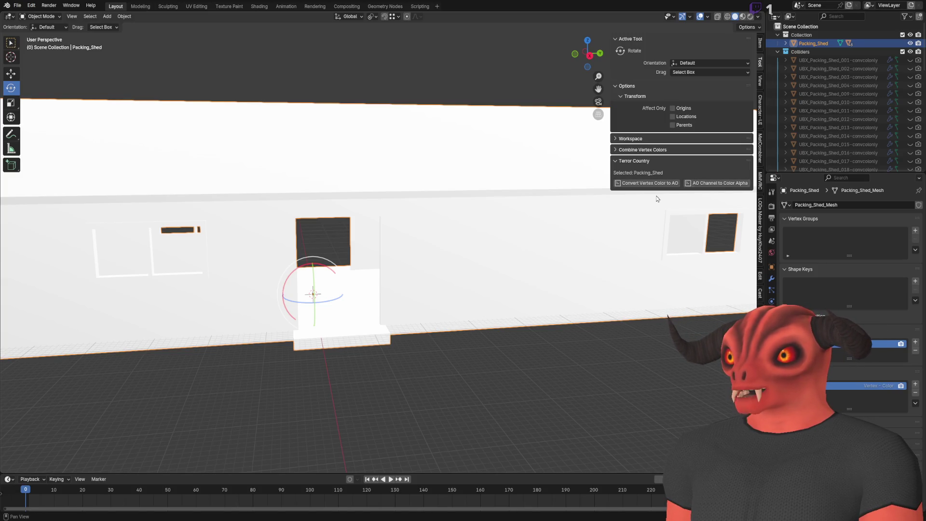
key(alt+Tab)
key(alt+Tab)
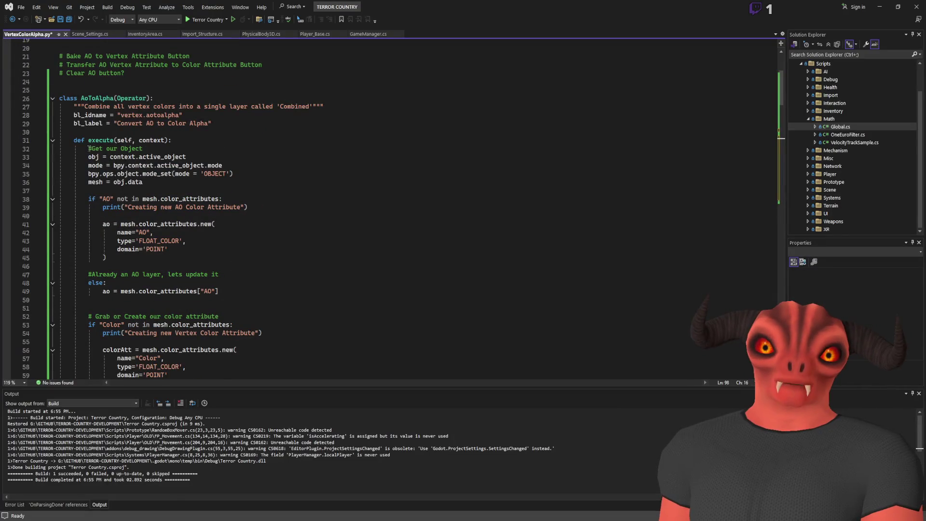
- Replace AoToAlpha's line 27 docstring with 'Converts the AO Color Attribute to the Color Attribute Alpha channel' and save
scroll(174, 96, up, 2)
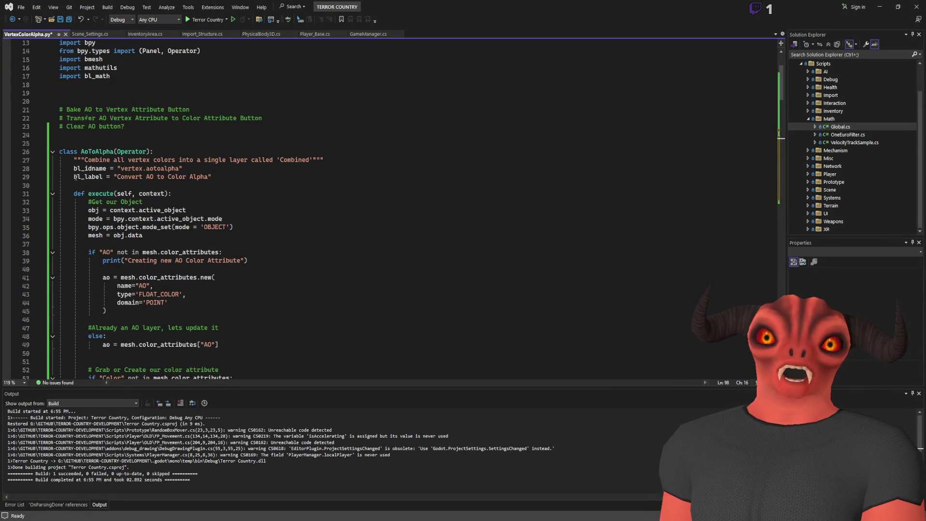
drag(84, 159, 311, 160)
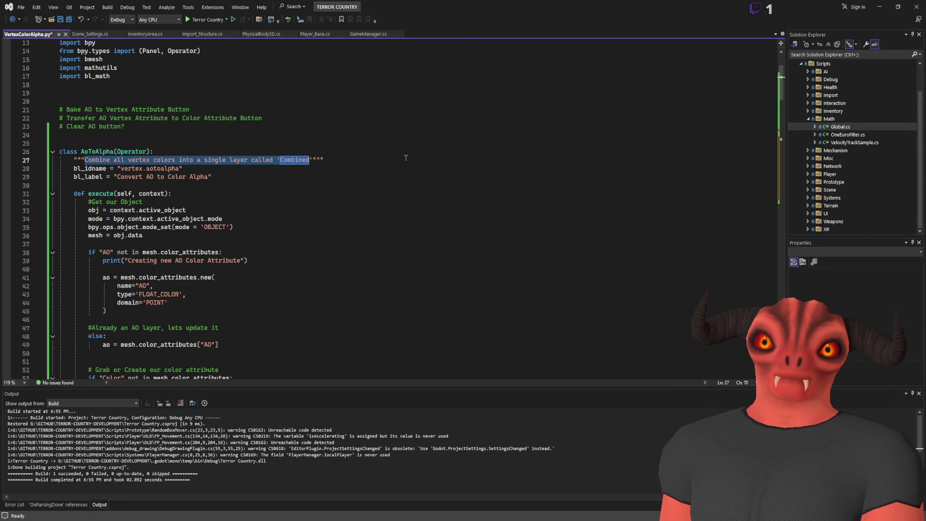
text(Extracts)
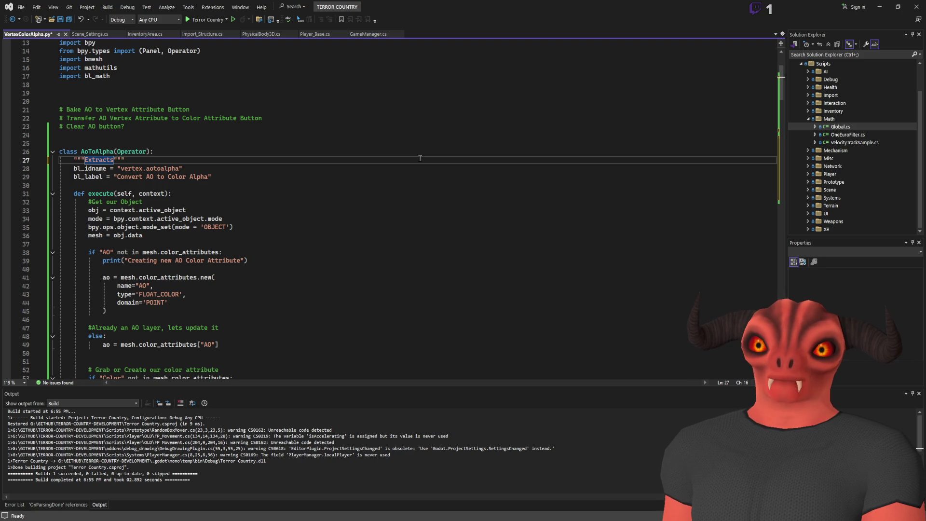
text( Vertex Alpha)
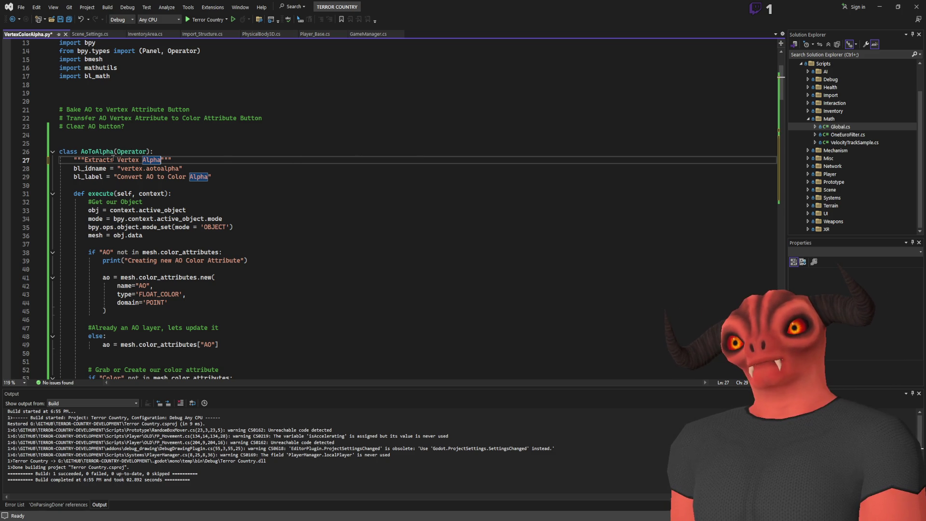
key(ctrl+shift+Left)
key(ctrl+shift+Left)
key(ctrl+shift+Left)
key(BackSpace)
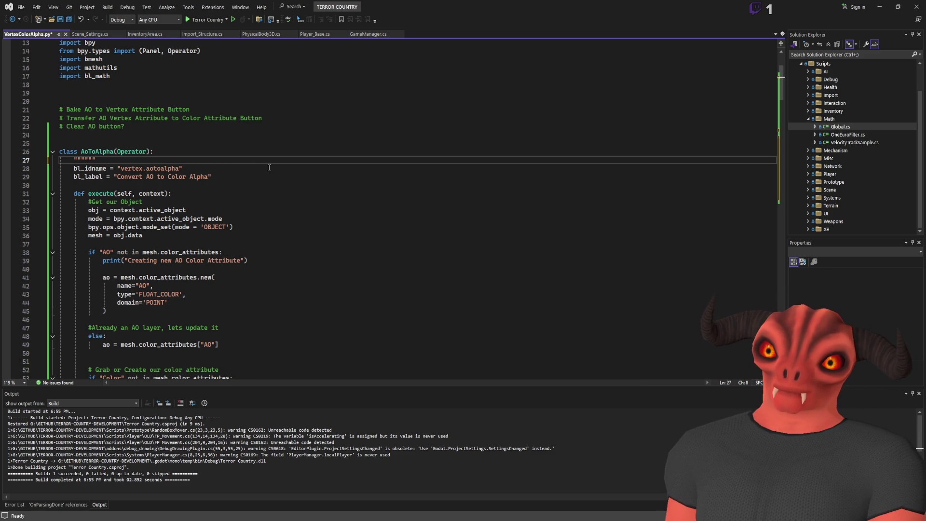
text(Converts t)
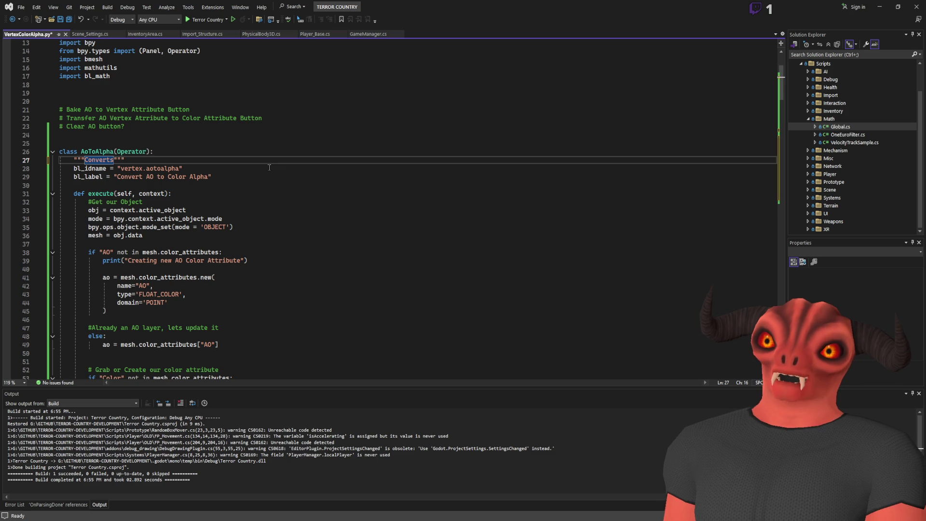
text(he AO )
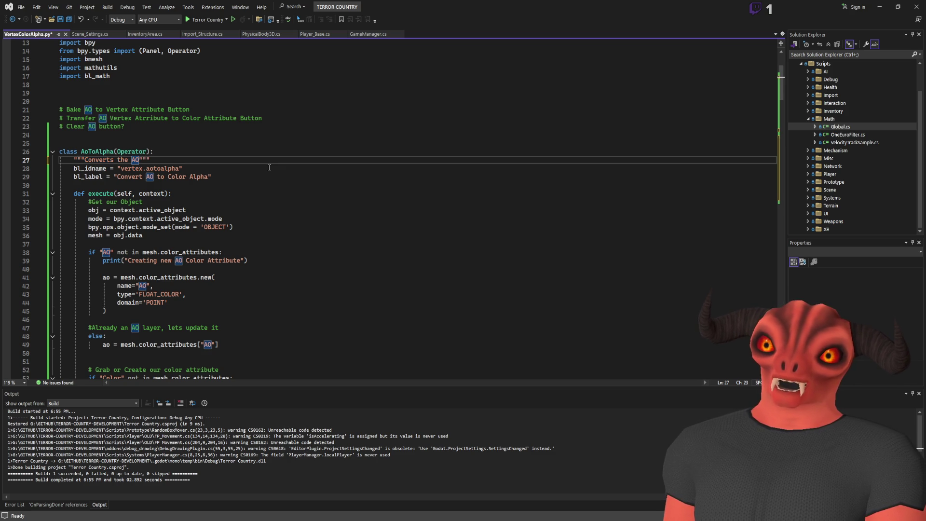
text(Color Attri)
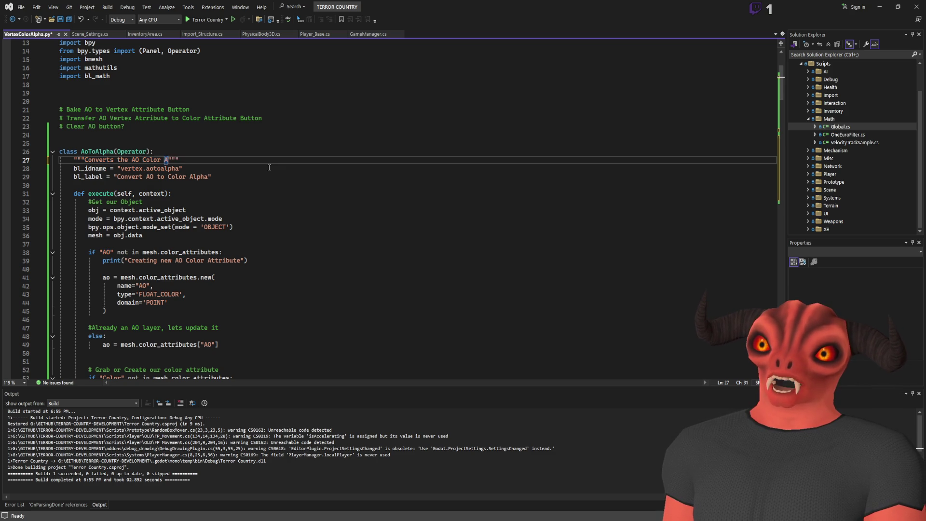
text(bute to )
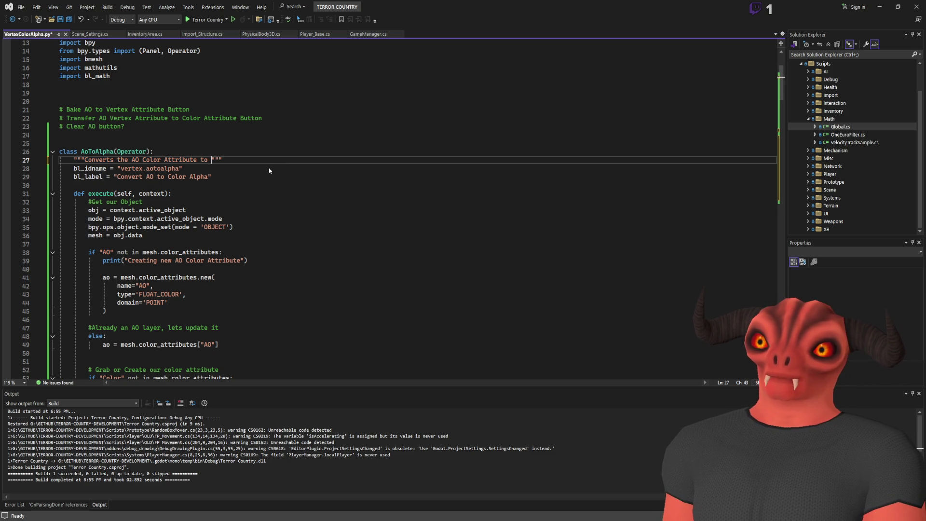
text(Col)
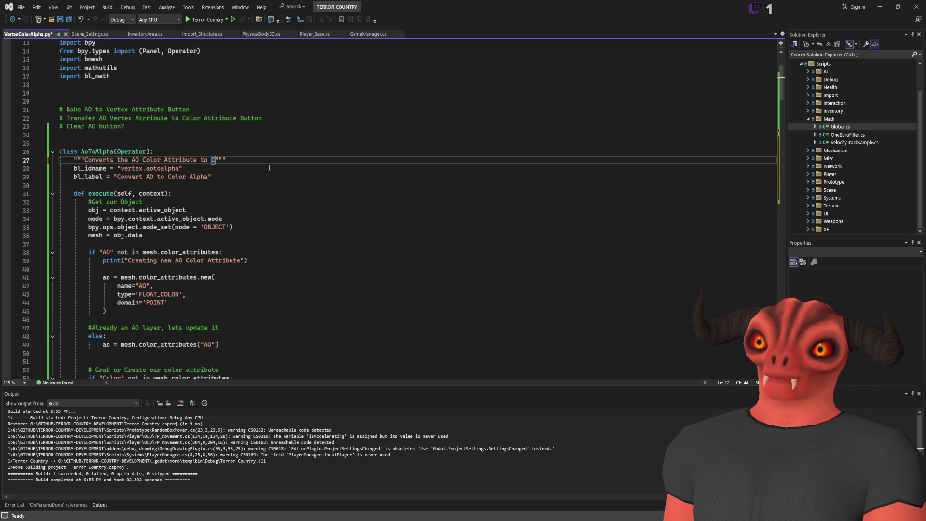
key(BackSpace)
key(BackSpace)
key(BackSpace)
text(the Colo)
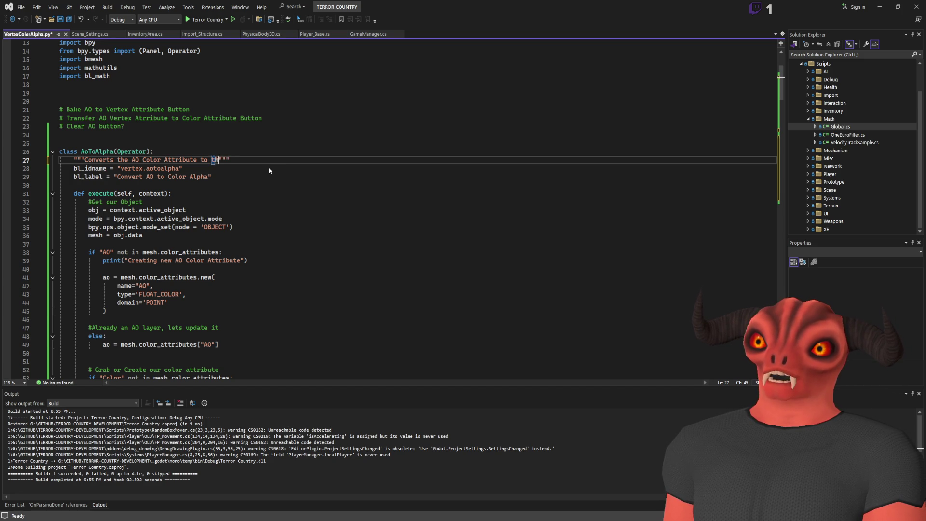
text(r Attribute Alp)
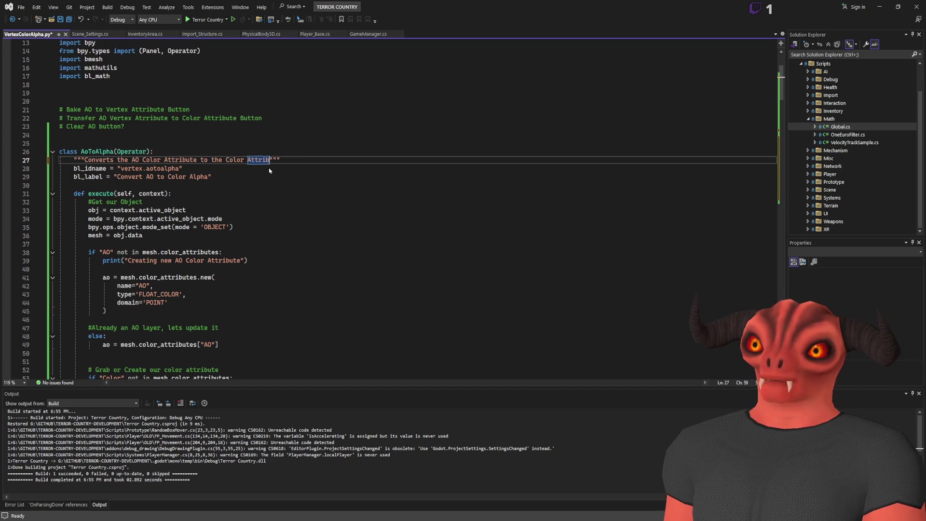
text(ha channel)
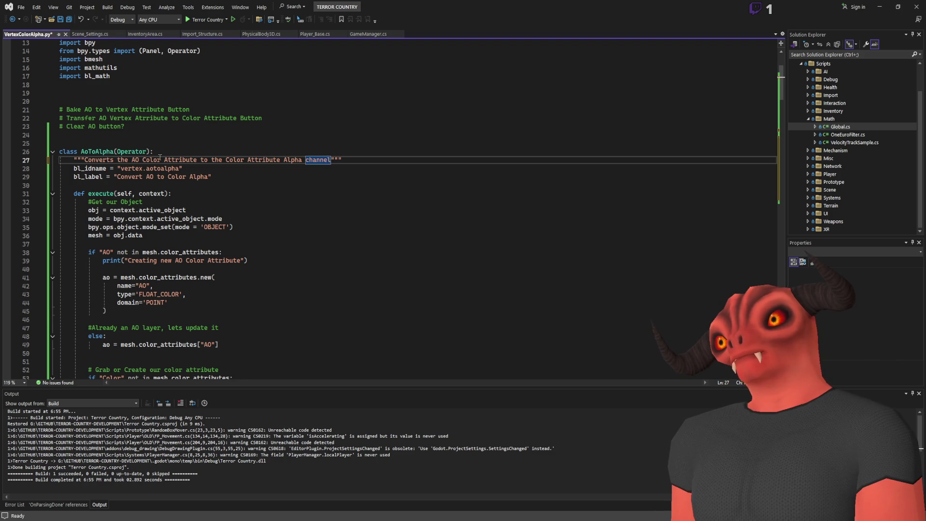
click(132, 160)
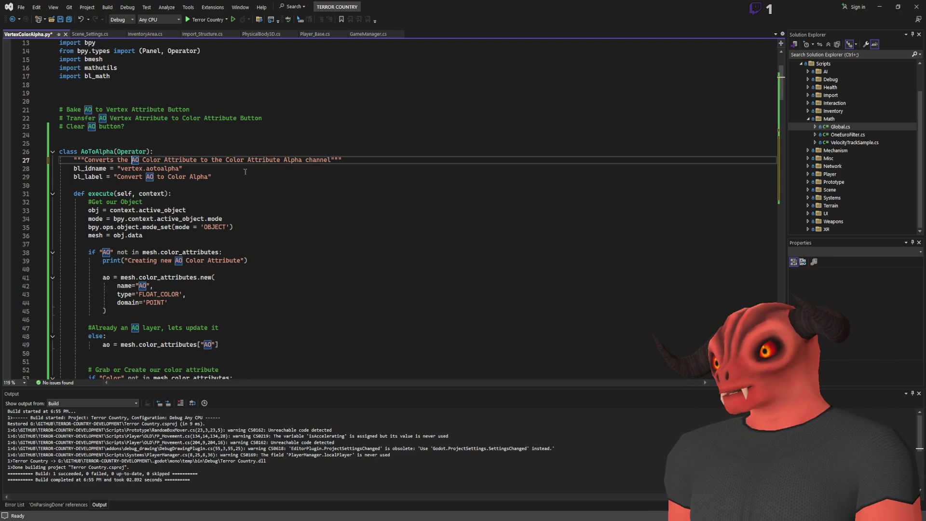
click(371, 159)
key(ctrl+s)
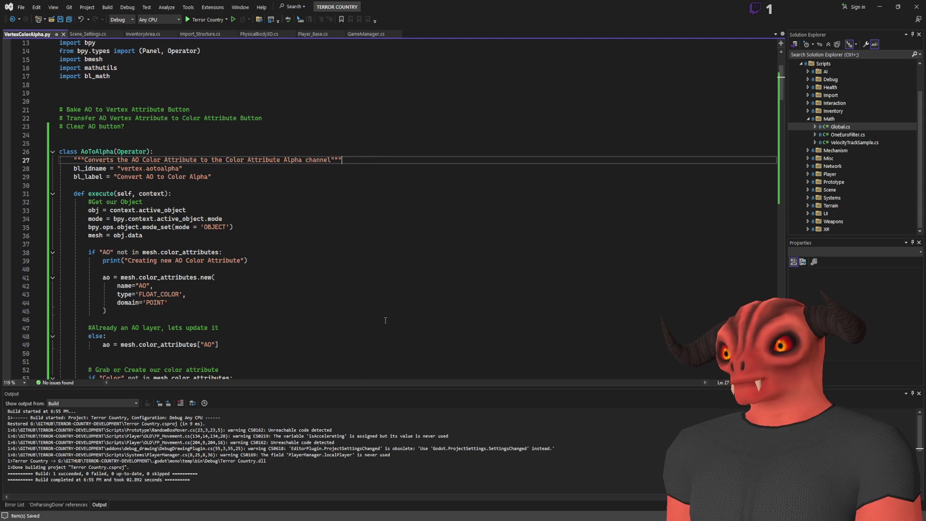
- Switch to Blender to view the Packing_Shed scene and the Terror Country panel
key(alt+Tab)
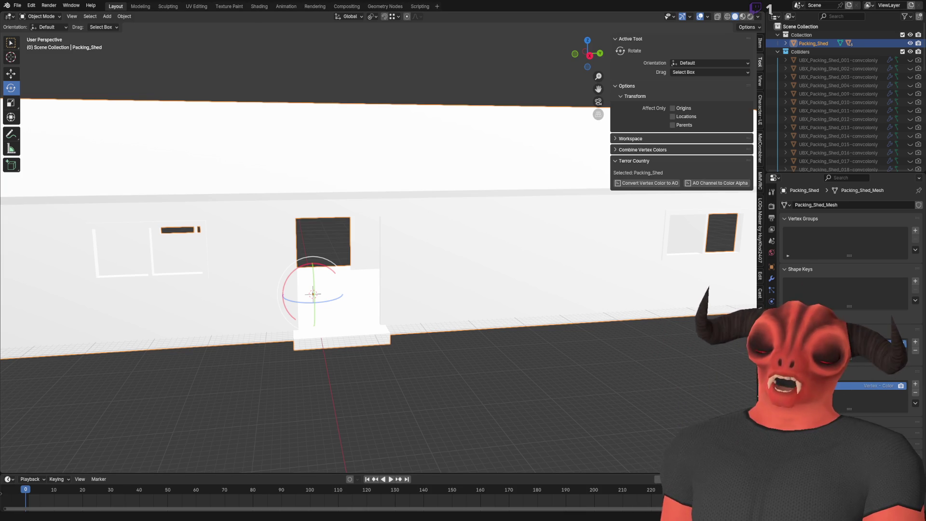
- Quote 'Color' in the AoToAlpha docstring, drop the extra word Attribute, and check it in Blender
key(alt+Tab)
click(227, 160)
text('')
key(Right)
key(Right)
key(Right)
text(')
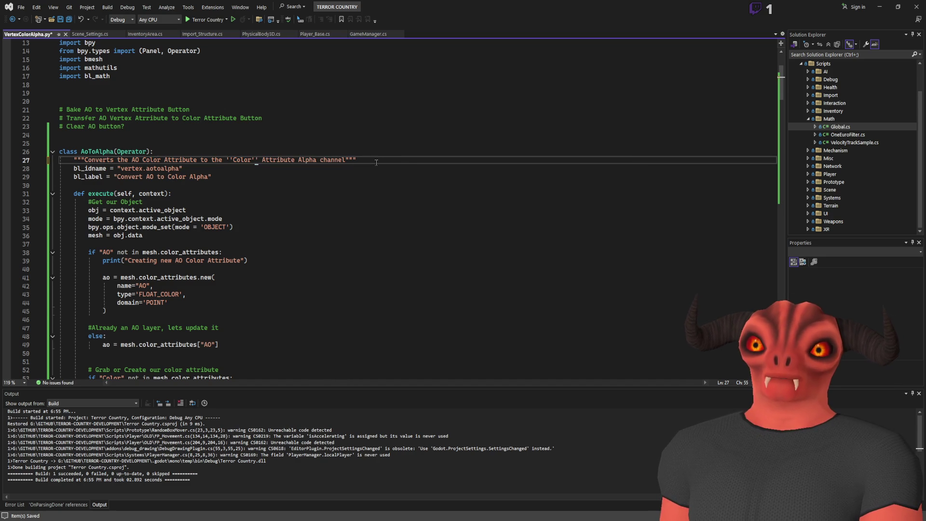
key(Delete)
key(End)
key(alt+Tab)
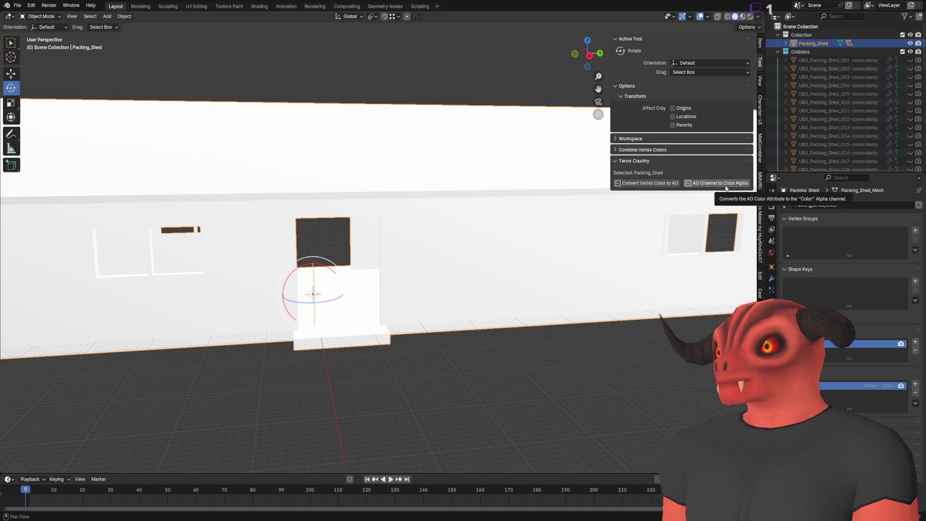
key(alt+Tab)
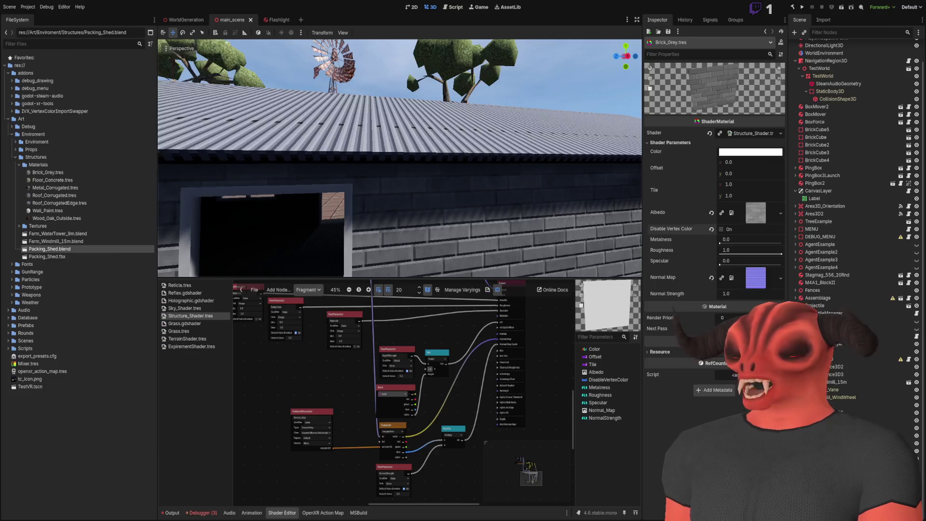
- Remove a stray quote, wrap AO in single quotes, rejoin the split line, and save
key(Delete)
key(Right)
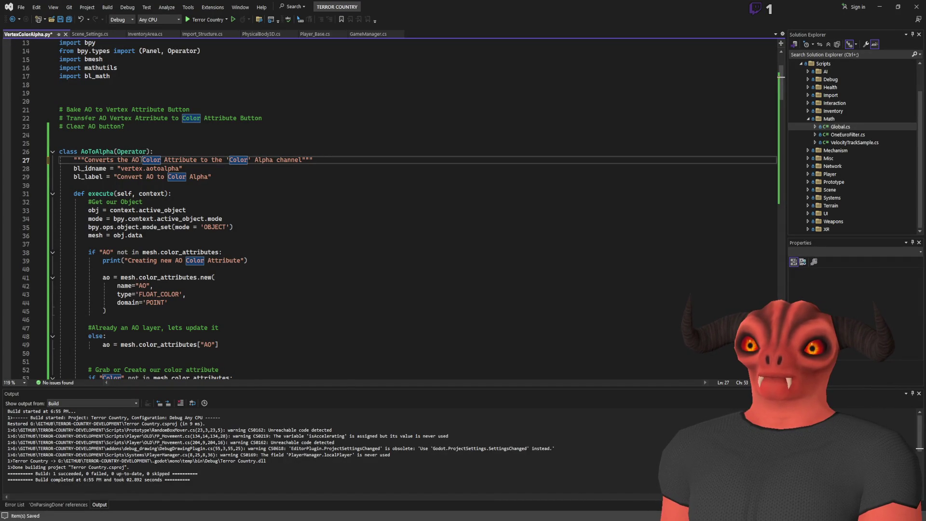
click(140, 160)
text(')
key(ctrl+Right)
key(Return)
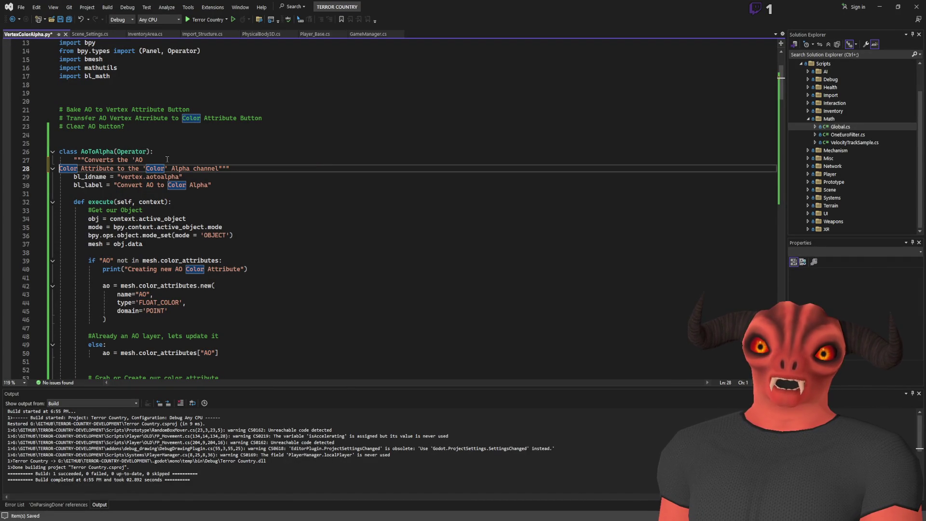
key(BackSpace)
key(Left)
text(')
key(ctrl+s)
- Check the updated description in Blender's Terror Country panel, then return to the AoToAlpha class
key(alt+Tab)
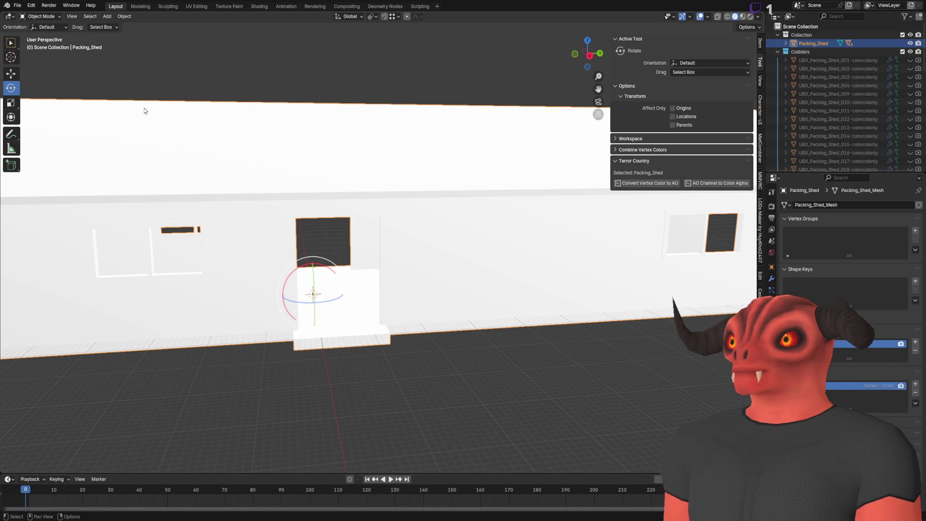
click(720, 183)
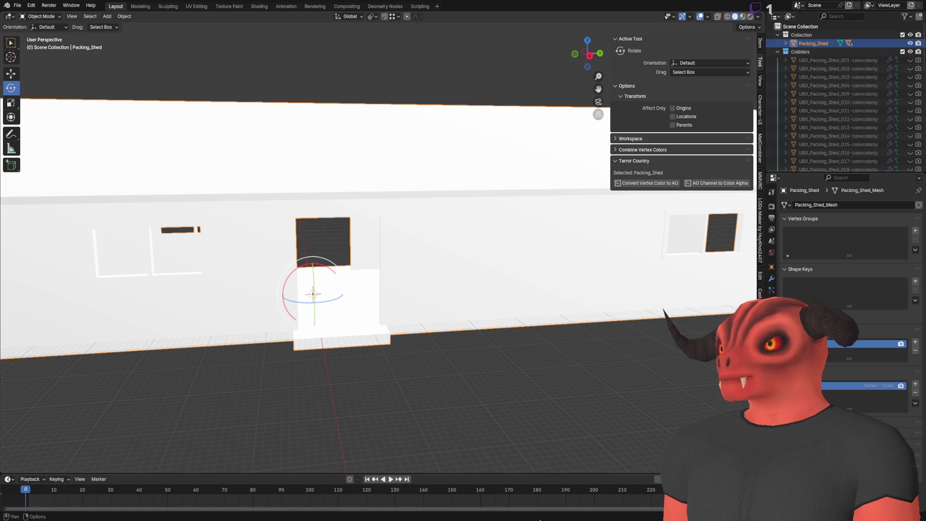
key(alt+Tab)
click(316, 151)
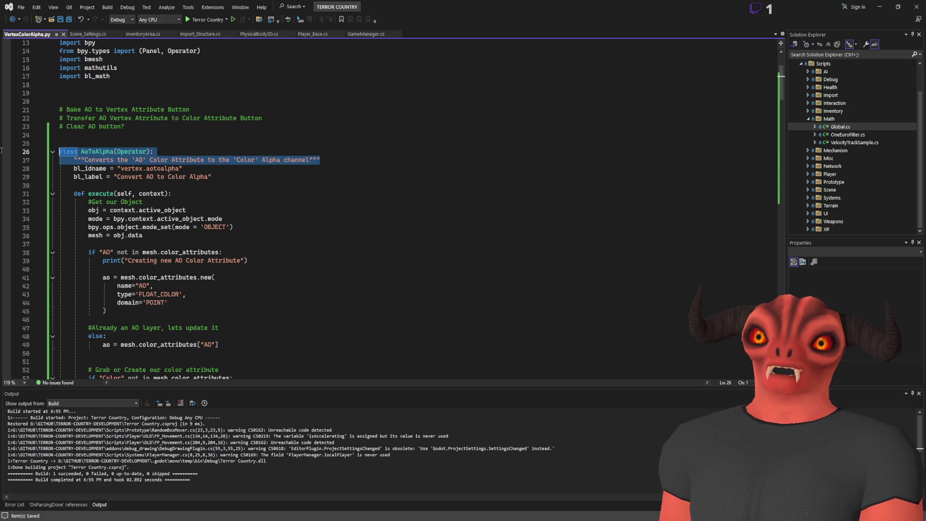
- Review the AoToAlpha class header and docstring as a reference
drag(320, 160, 59, 151)
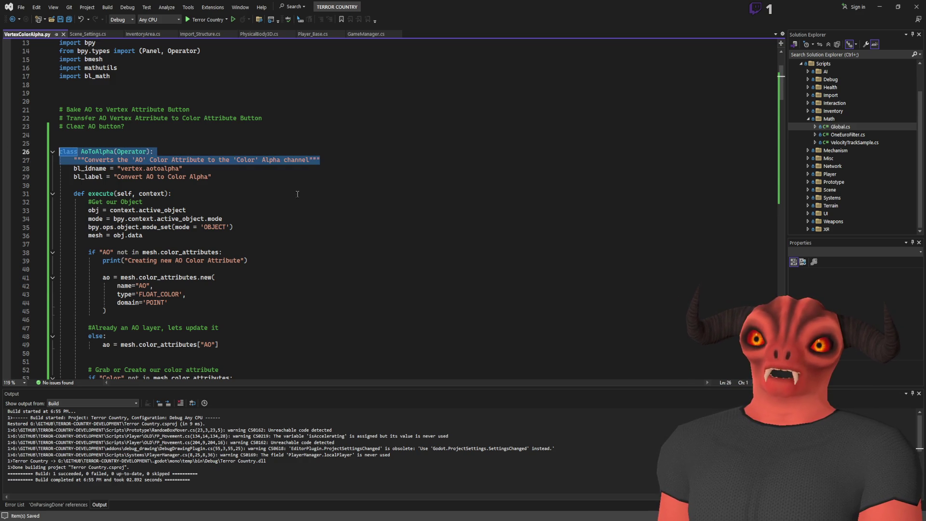
click(370, 161)
scroll(371, 161, down, 20)
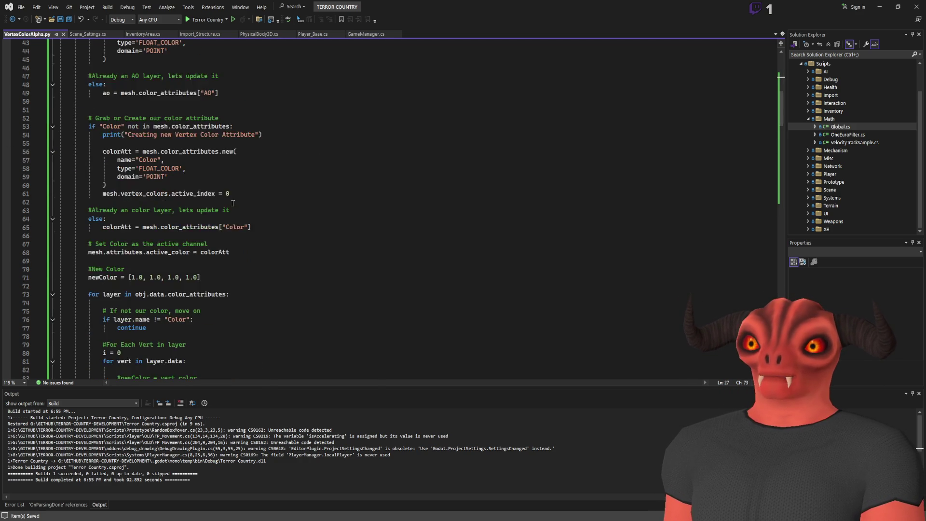
scroll(173, 212, up, 2)
- Rewrite AlphaToAO's line 99 docstring as 'Extracts Vertex Color Alpha channel into the 'AO' color attribute'
drag(84, 210, 313, 210)
text(Extracts Vertex Alpha)
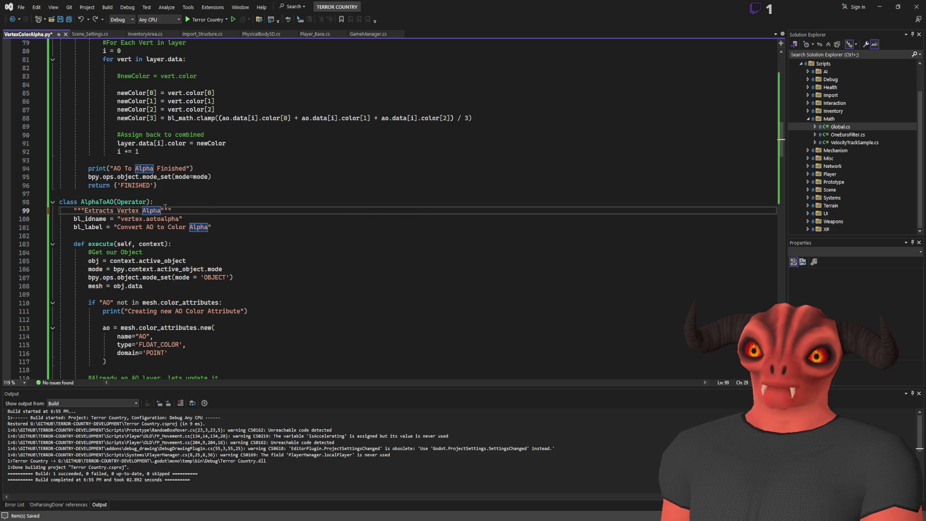
click(138, 210)
text(Color)
key(ctrl+Right)
key(ctrl+Right)
text(chan)
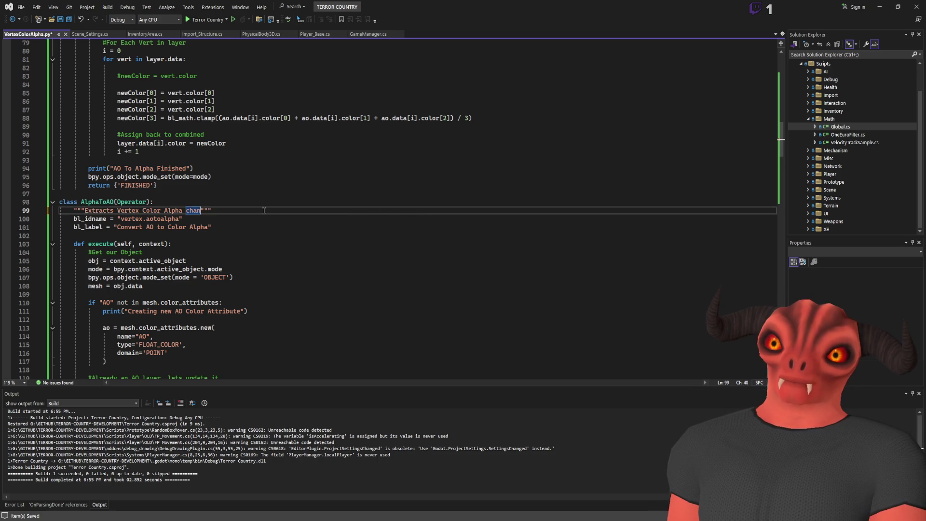
text(intothe )
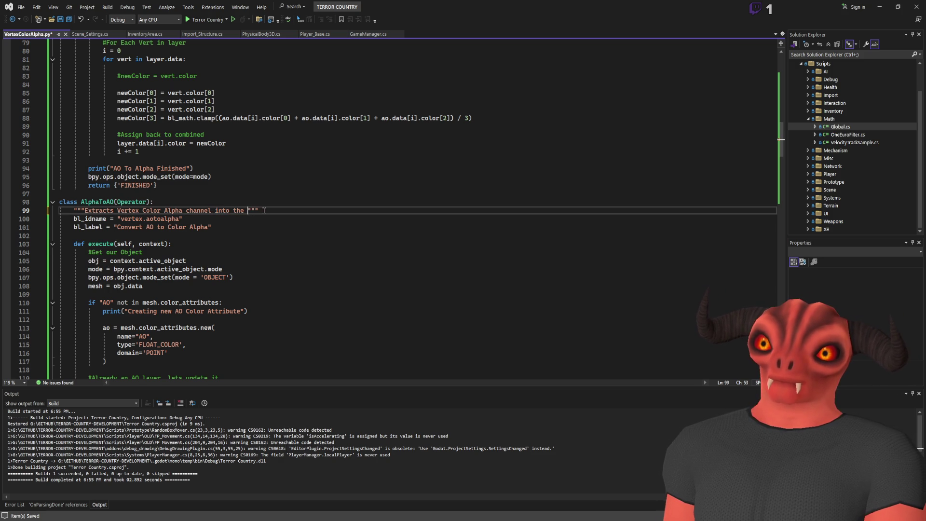
text(O'")
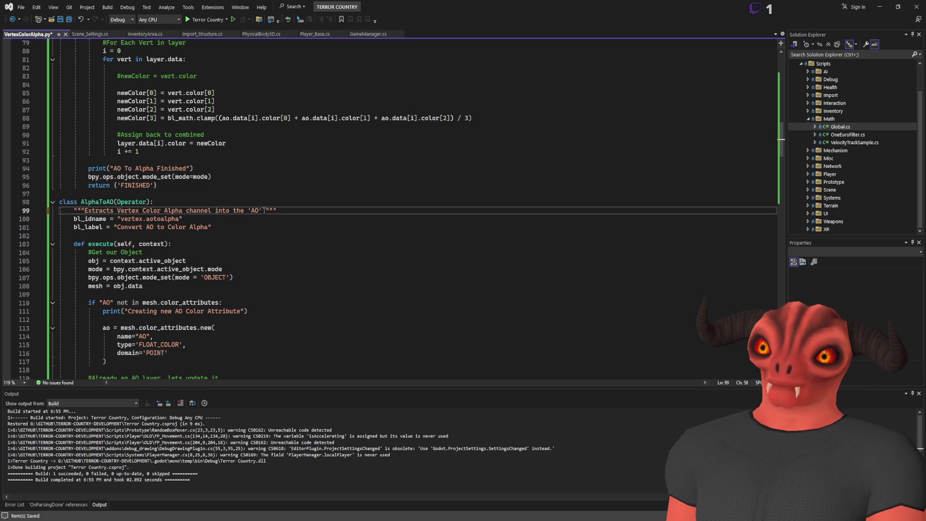
text(r )
text(attribute)
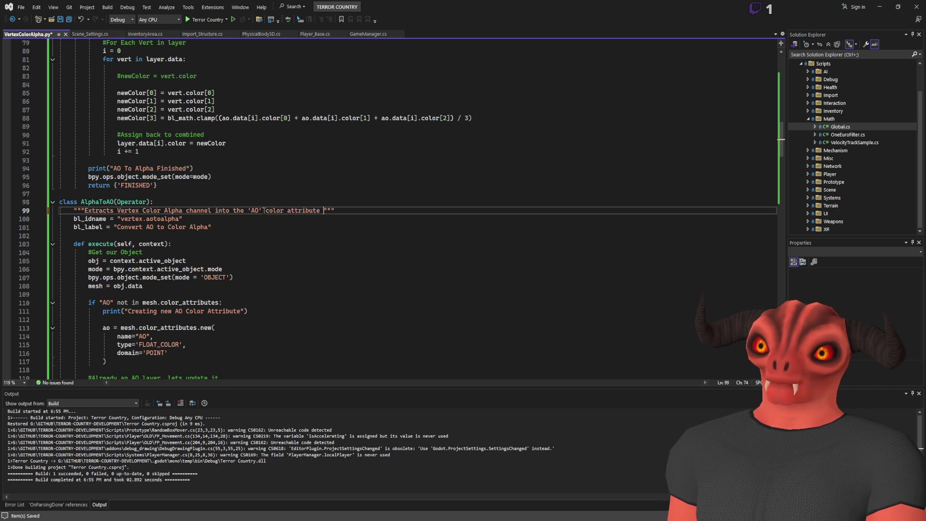
key(BackSpace)
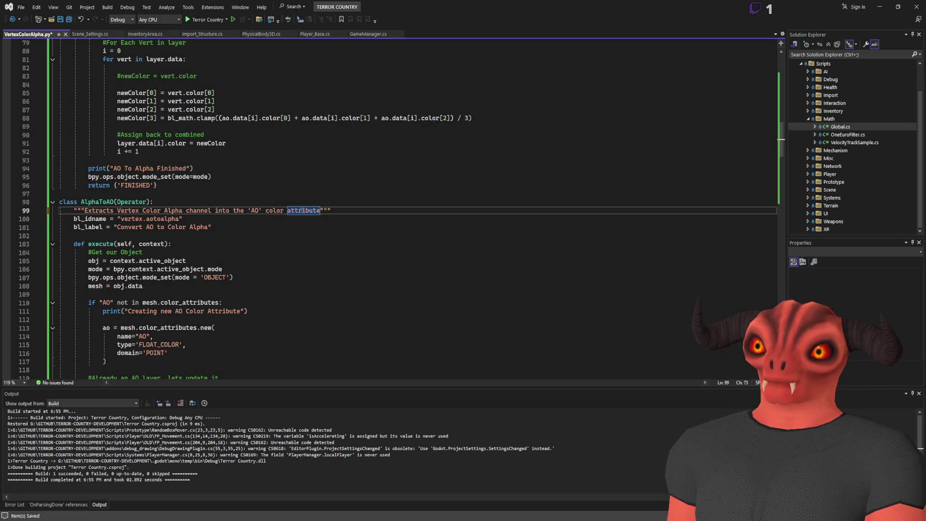
click(396, 211)
scroll(396, 211, up, 20)
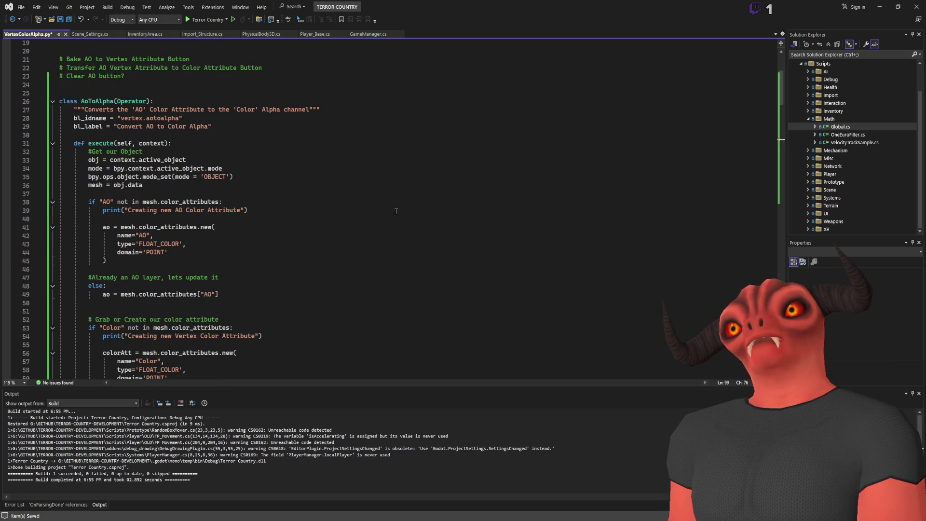
- Capitalize 'Color Attribute' in the AlphaToAO docstring
scroll(281, 308, down, 17)
double_click(268, 286)
text(Color)
double_click(287, 285)
text(Attribute)
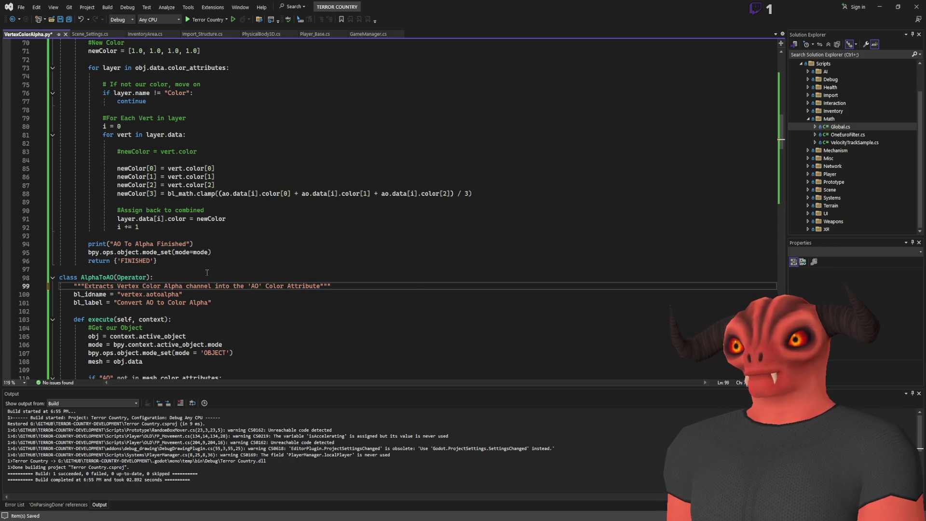
- Set the idname to vertex.alphatoao and the label to 'Convert Color Alpha to AO'
double_click(163, 294)
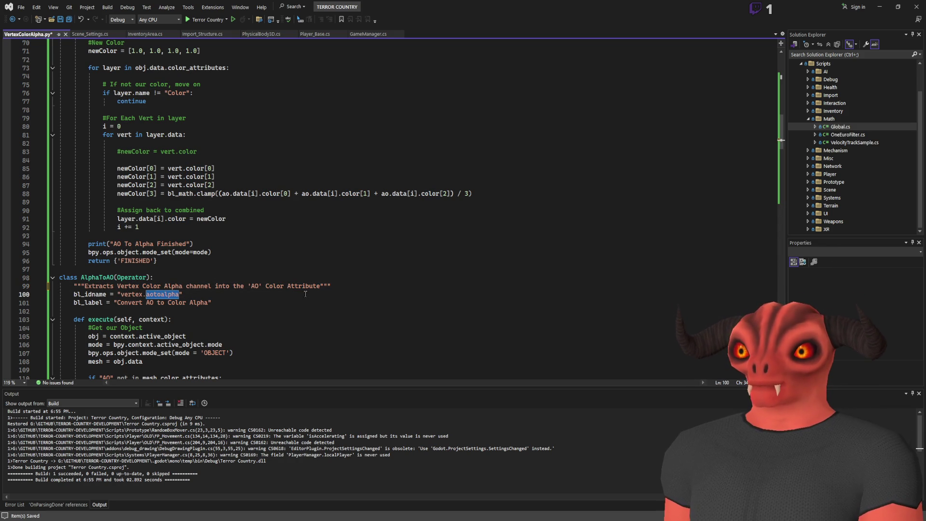
text(alpha)
text(toao)
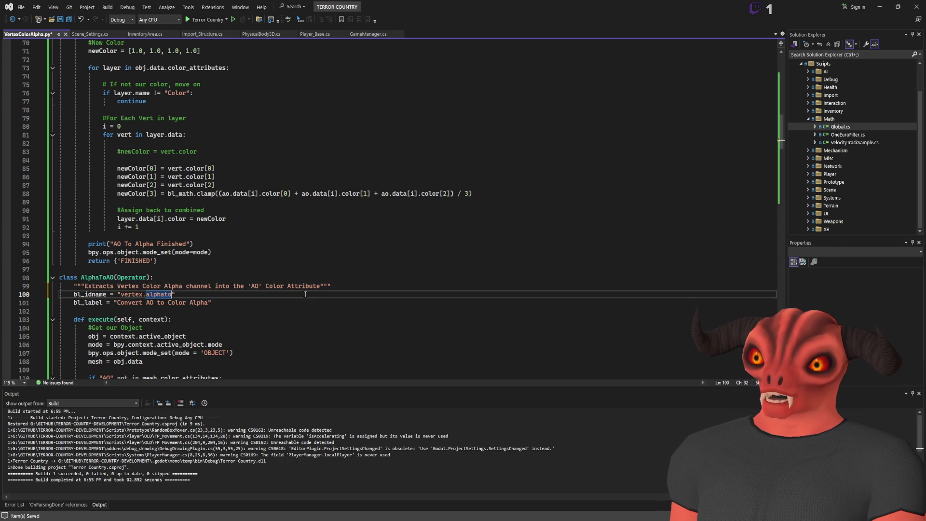
click(225, 309)
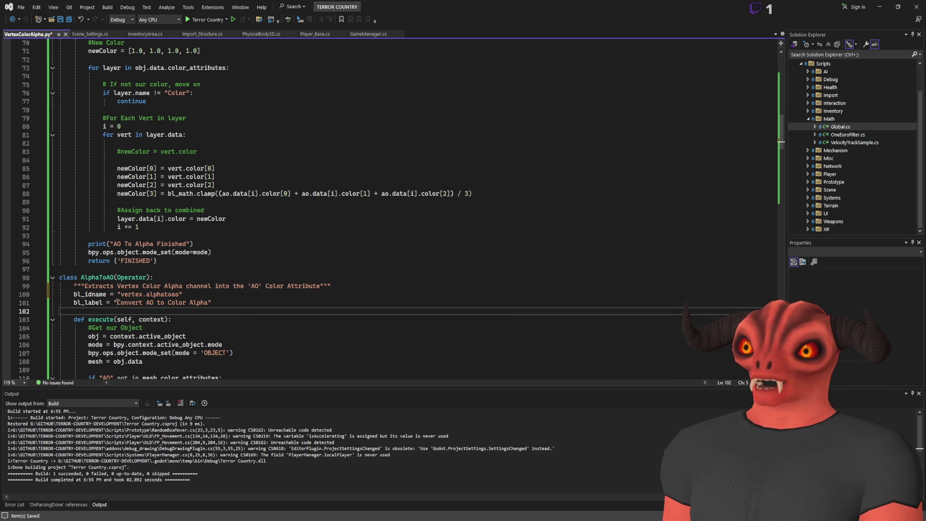
drag(117, 302, 200, 303)
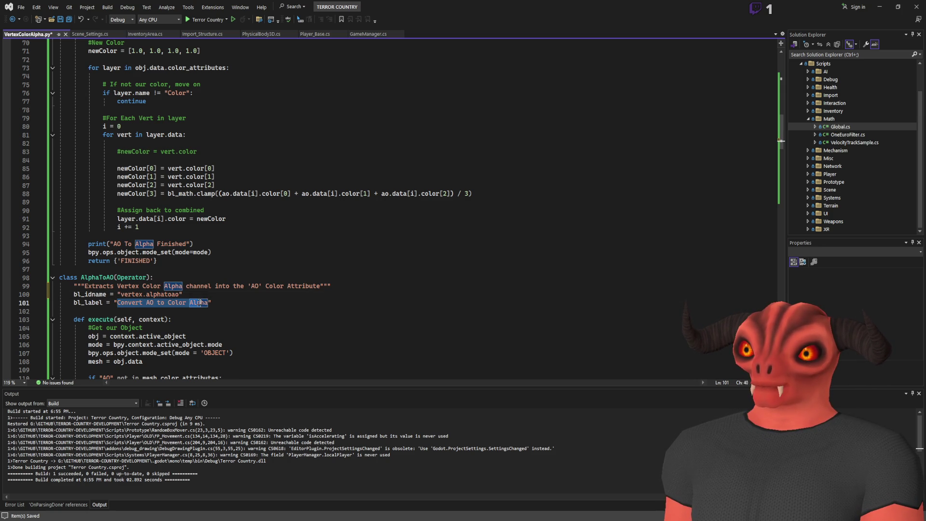
click(165, 304)
key(ctrl+shift+Left)
key(ctrl+shift+Left)
key(BackSpace)
key(ctrl+Right)
key(ctrl+Right)
text(to AO)
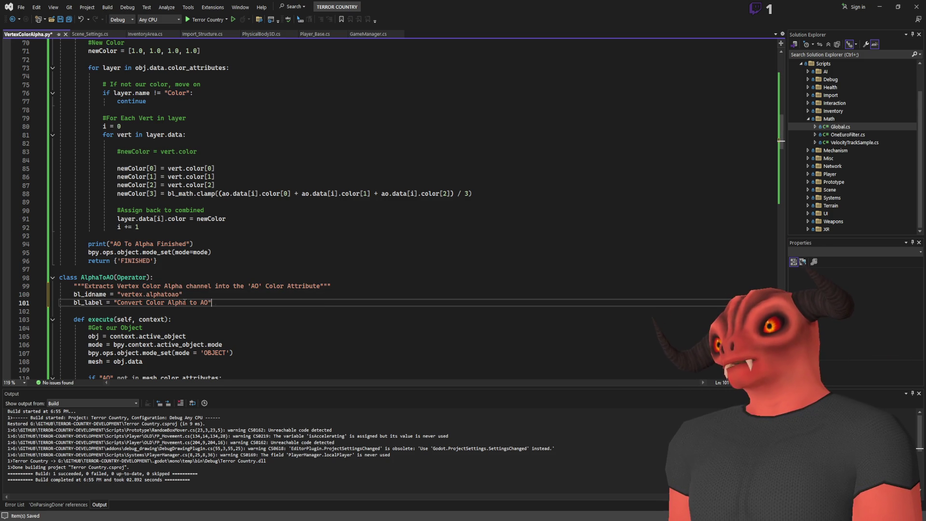
double_click(122, 303)
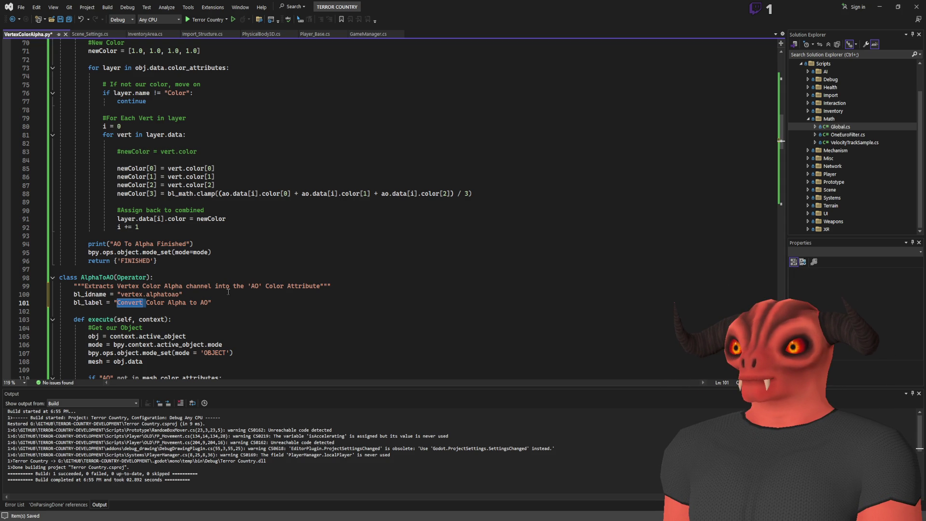
- Duplicate the AoToAlpha register_class line and change it to AlphaToAO
scroll(264, 271, down, 20)
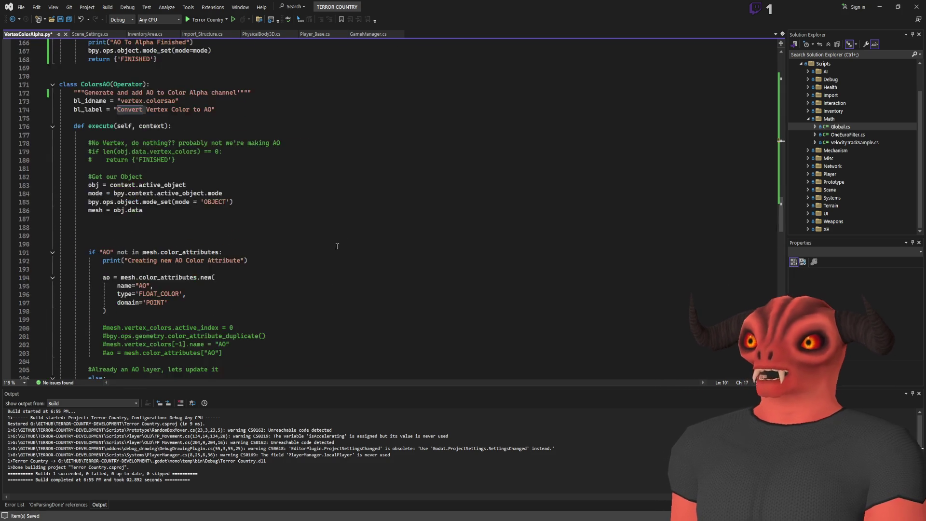
scroll(308, 246, down, 9)
click(229, 244)
key(ctrl+d)
key(Left)
key(ctrl+shift+Left)
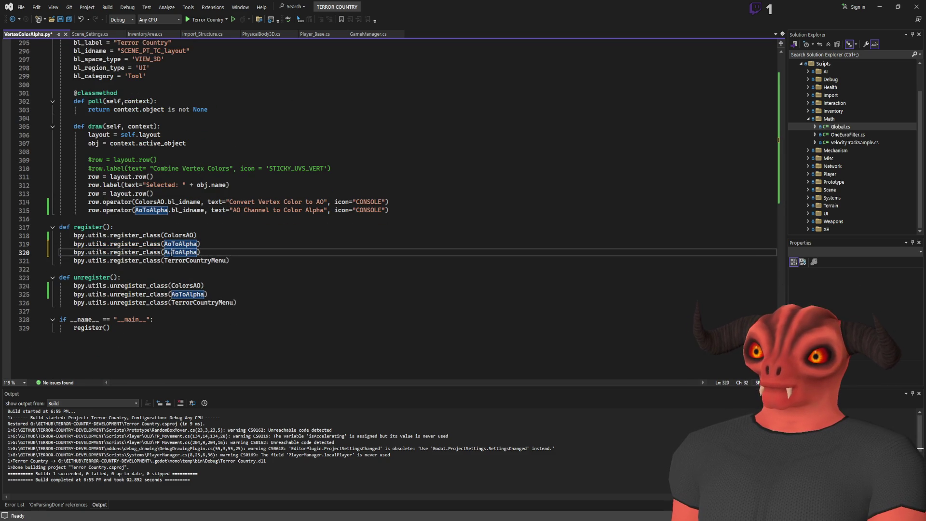
text(A;l)
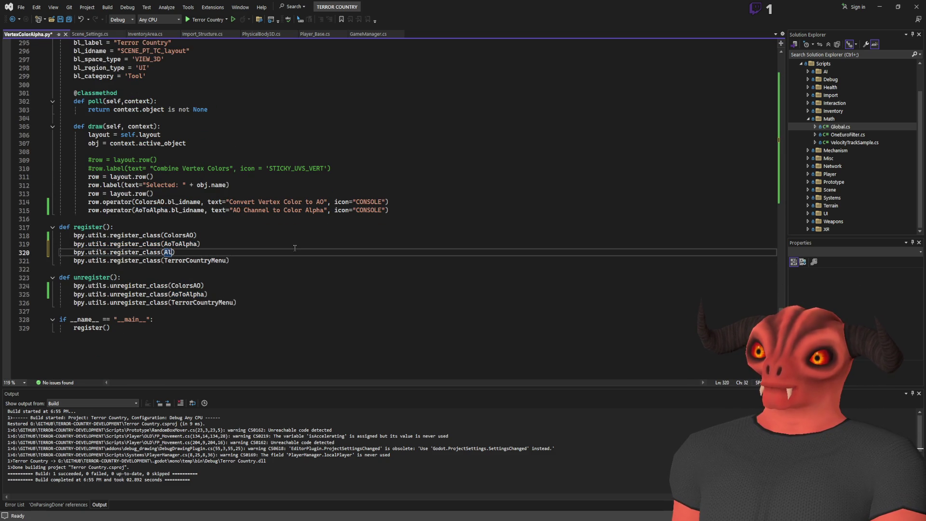
text(aTYo)
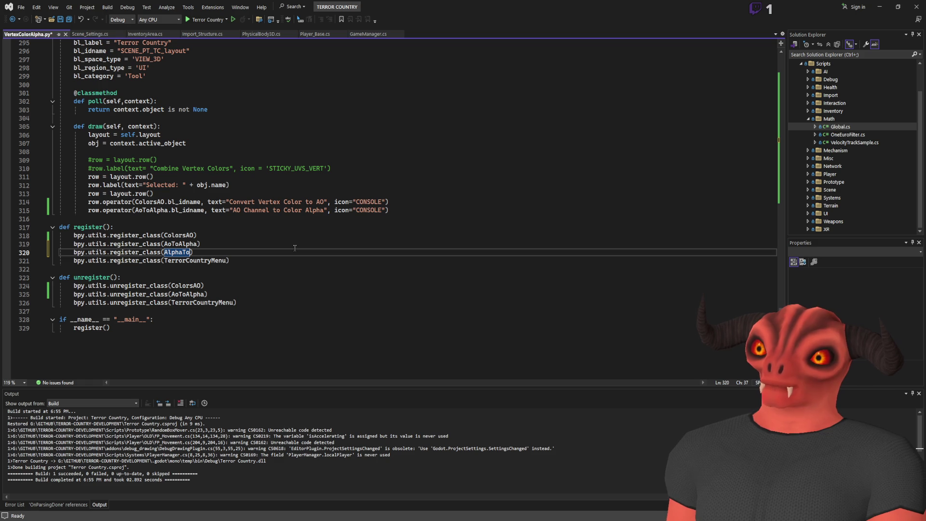
- Add an unregister_class line for AlphaToAO in unregister and save the script
click(295, 247)
shift+click(213, 249)
key(ctrl+c)
click(208, 294)
key(ctrl+v)
click(117, 303)
key(ctrl+Left)
text(un)
key(ctrl+s)
- Duplicate the AO Channel to Color Alpha button line in the panel's draw method
click(270, 285)
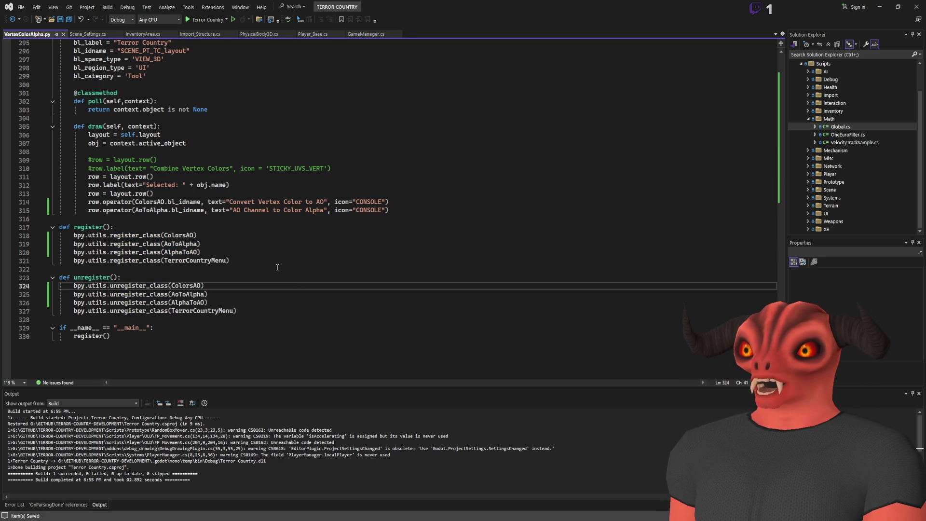
click(312, 210)
key(ctrl+c)
key(ctrl+v)
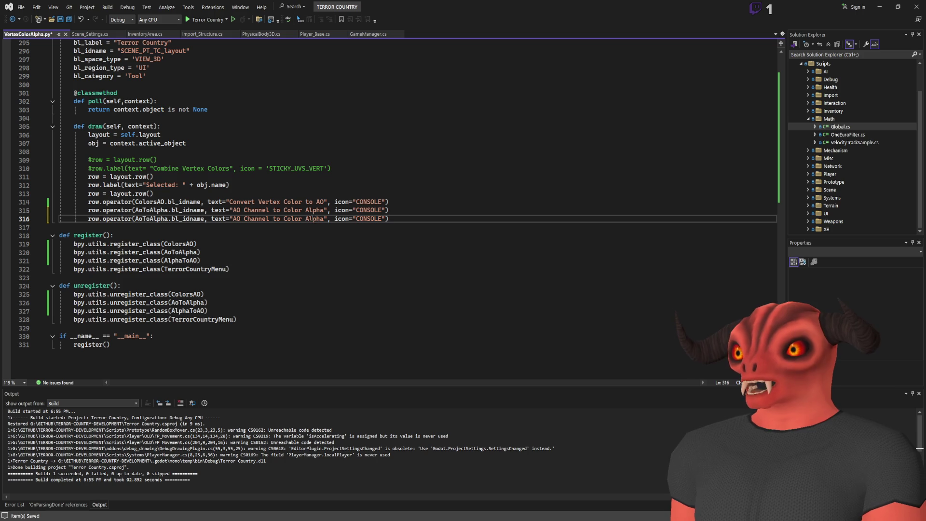
- Add a new row = layout.row() line below line 314
key(End)
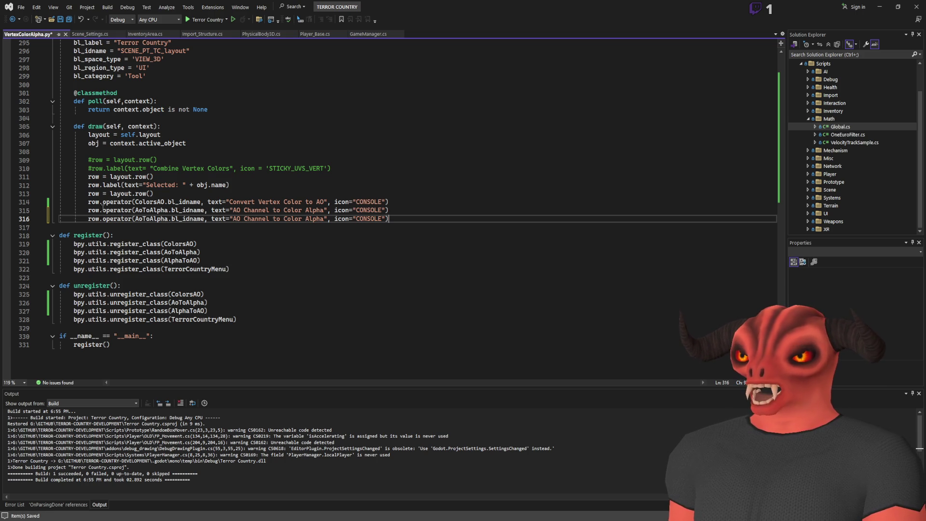
scroll(266, 211, up, 2)
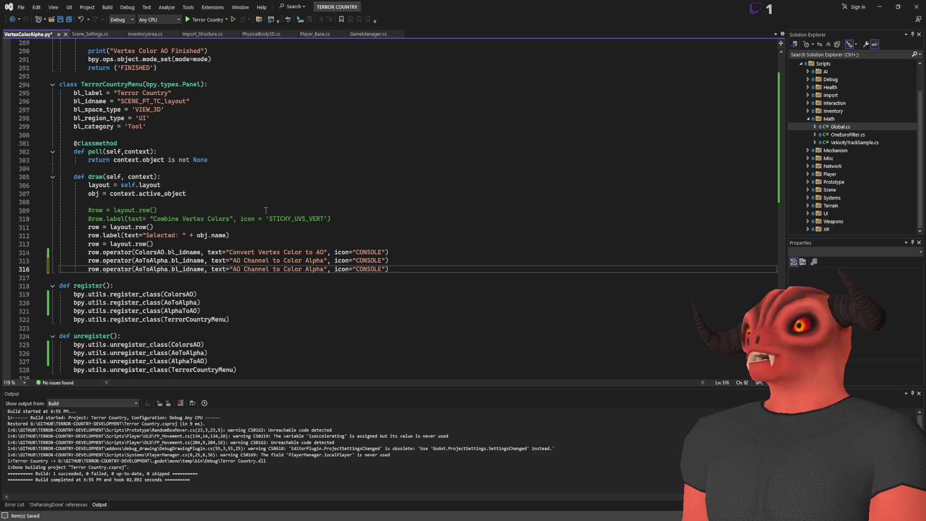
drag(269, 244, 274, 237)
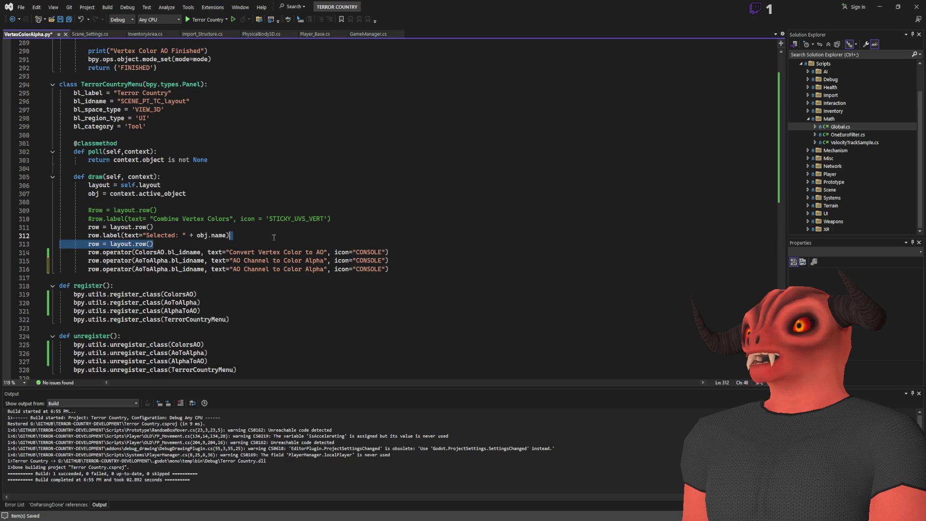
key(ctrl+c)
click(405, 260)
click(405, 251)
key(ctrl+v)
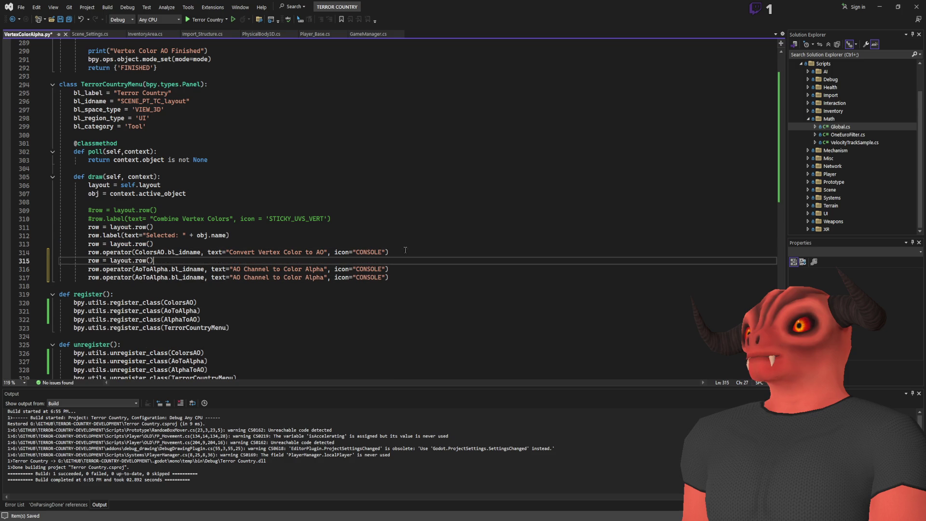
drag(201, 252, 436, 250)
- Change the duplicated button to the AlphaToAO operator with text 'Color Alpha To AO', and save
click(232, 277)
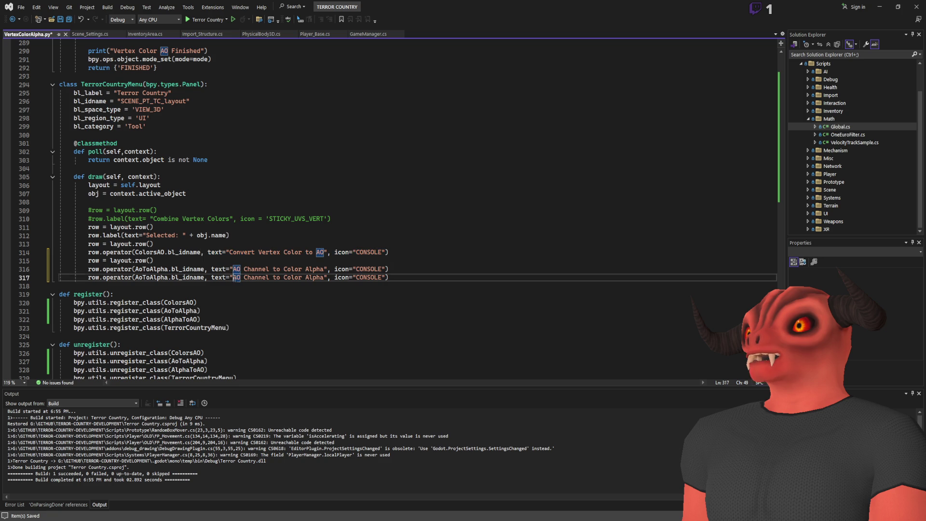
scroll(232, 278, down, 2)
click(151, 219)
double_click(152, 227)
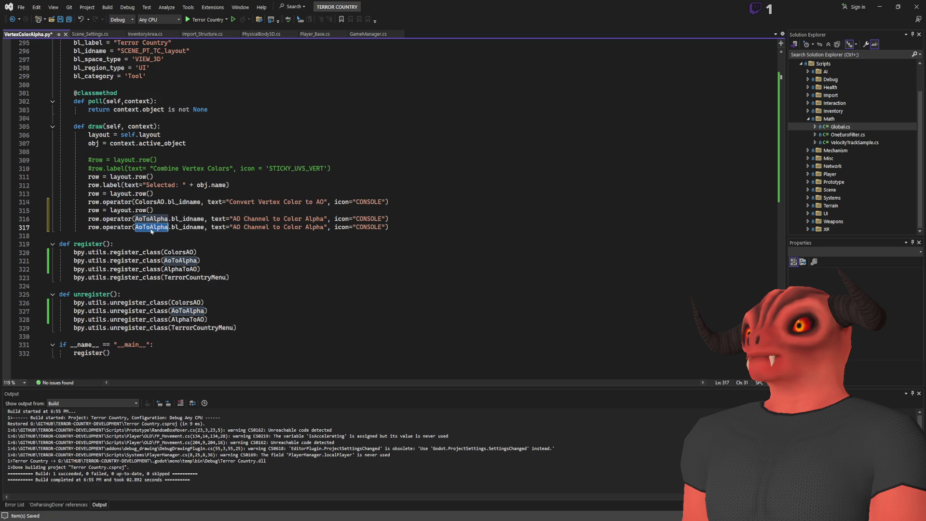
text(AlphaToAO)
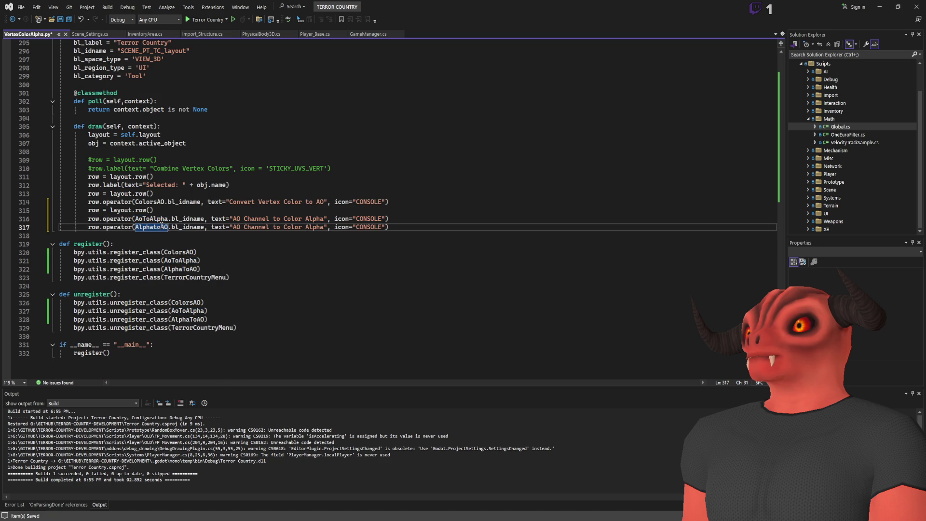
drag(234, 226, 318, 227)
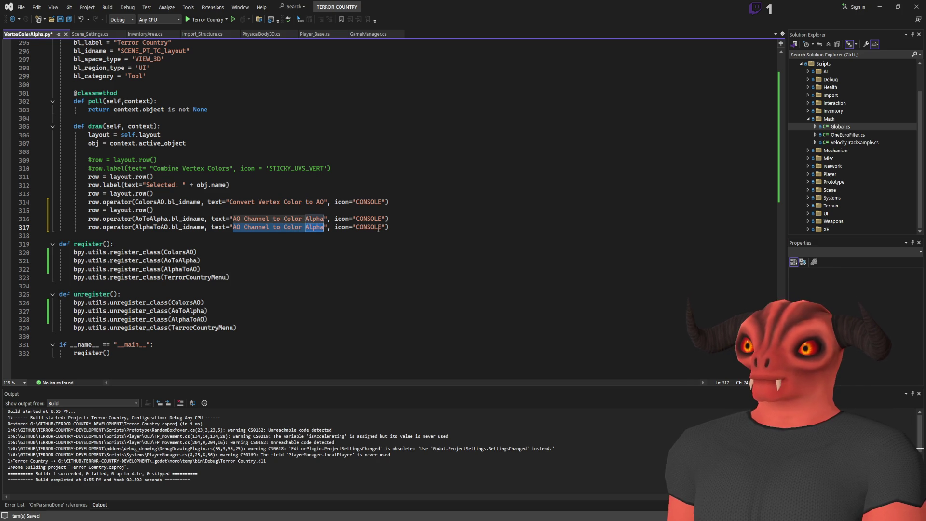
text(Color Alpha)
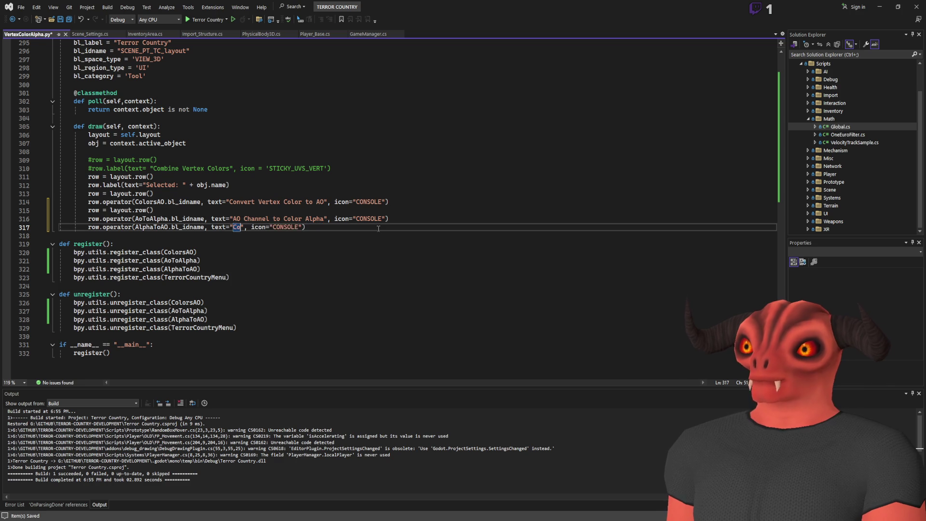
text( To Ao)
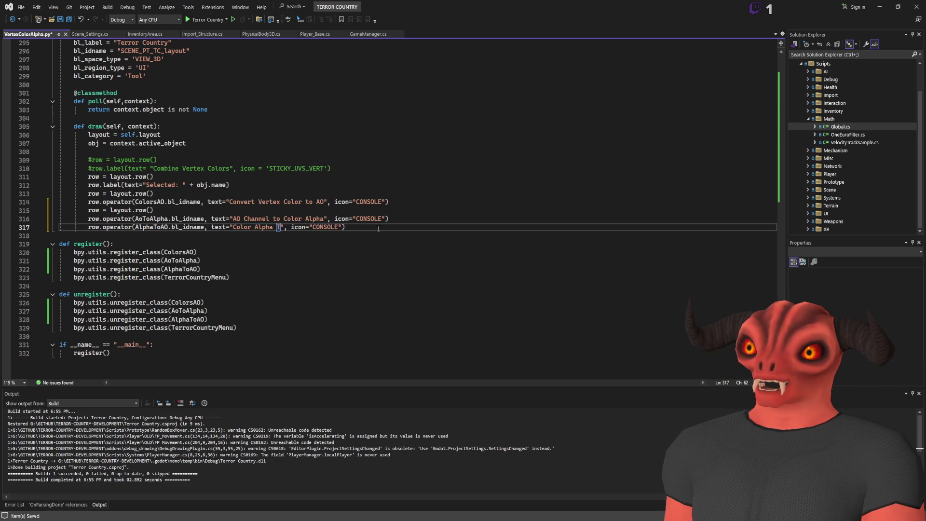
text(AO)
key(ctrl+s)
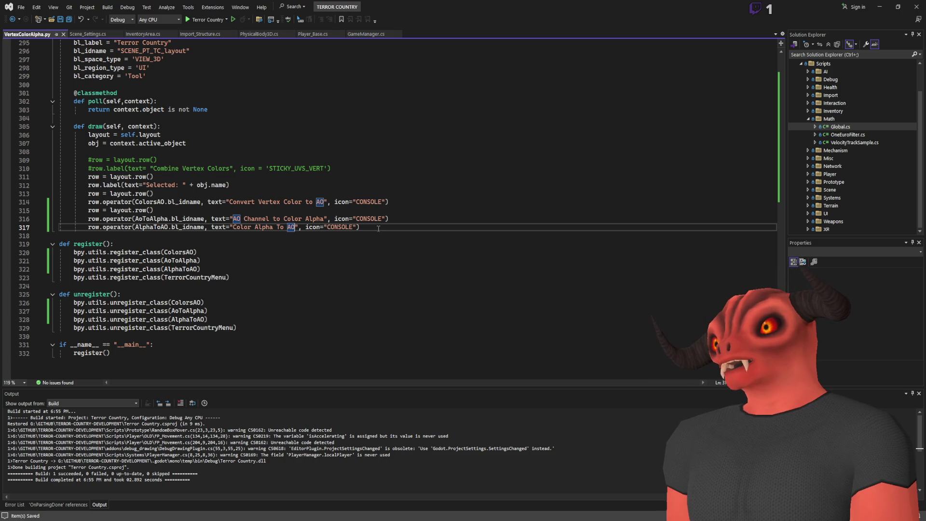
- Add a 'Color Attributes' label line copied from the Selected label
drag(88, 186, 230, 185)
key(ctrl+c)
click(154, 211)
key(Return)
key(ctrl+v)
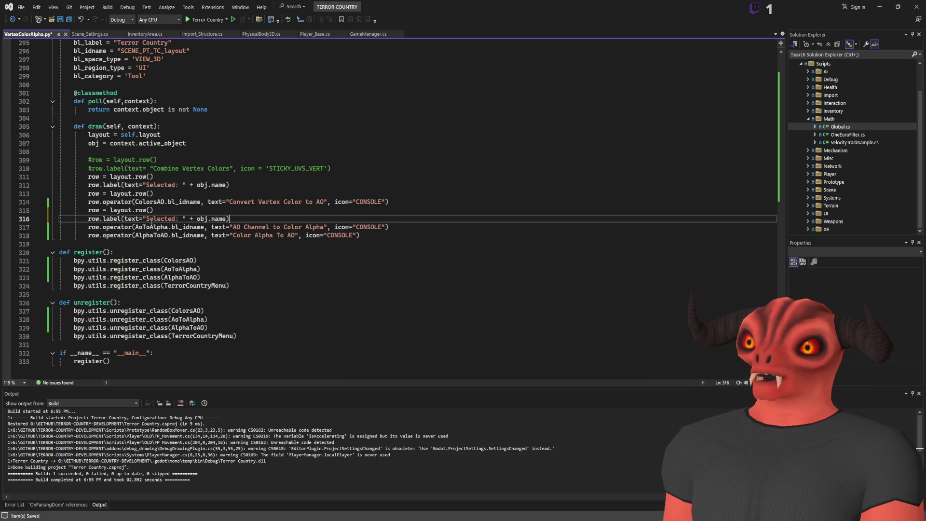
double_click(151, 220)
text(Color Attributes)
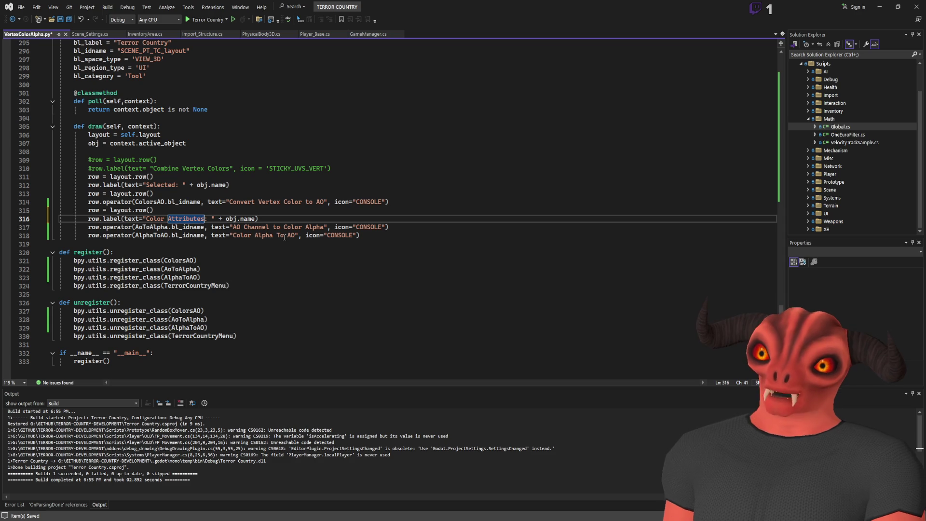
key(Down)
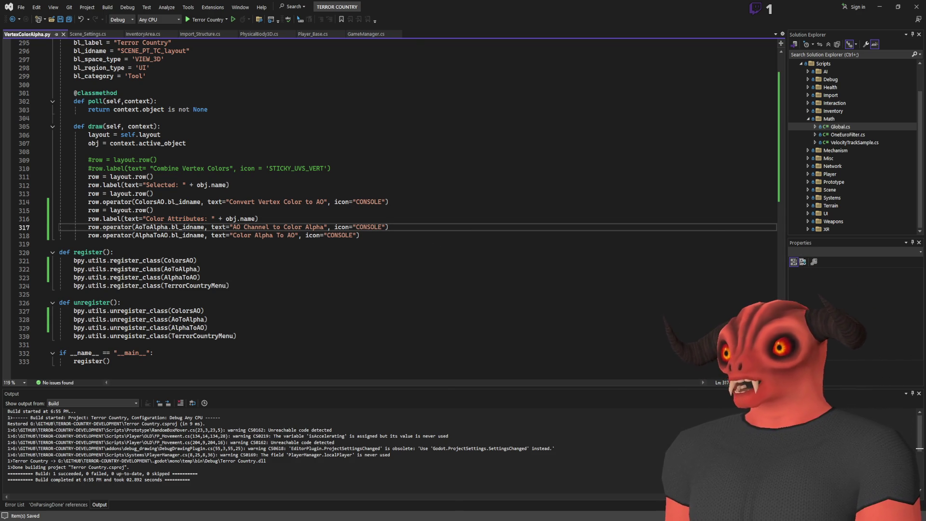
key(alt+Tab)
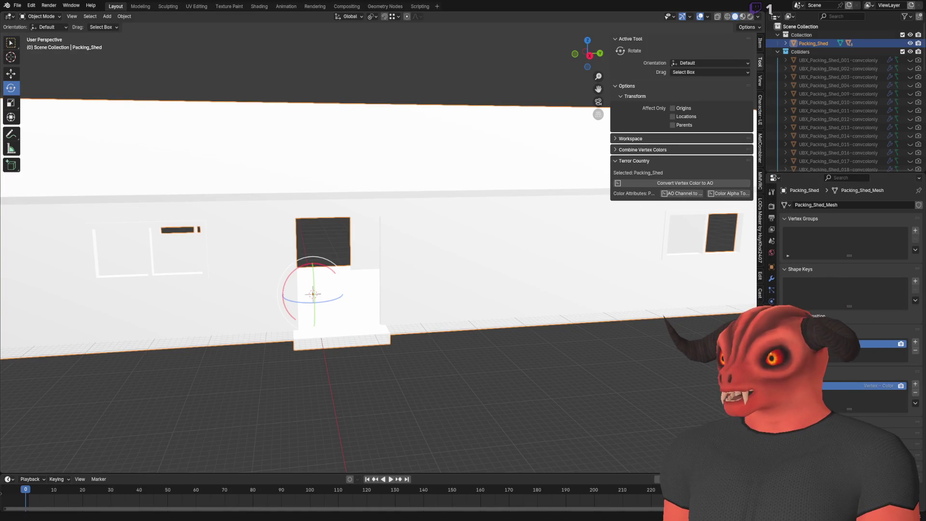
- Insert another row = layout.row() line after the Color Attributes label in the panel code
key(alt+Tab)
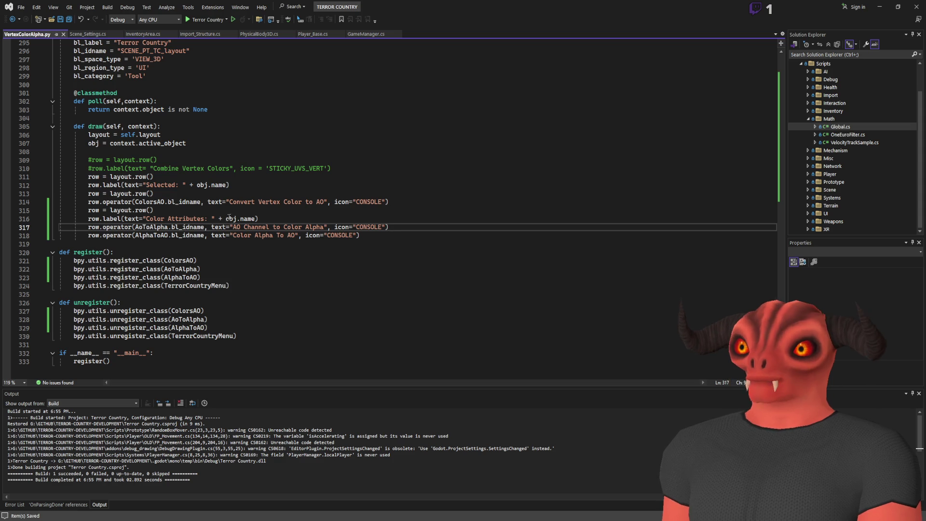
click(327, 201)
click(326, 218)
key(Return)
key(ctrl+v)
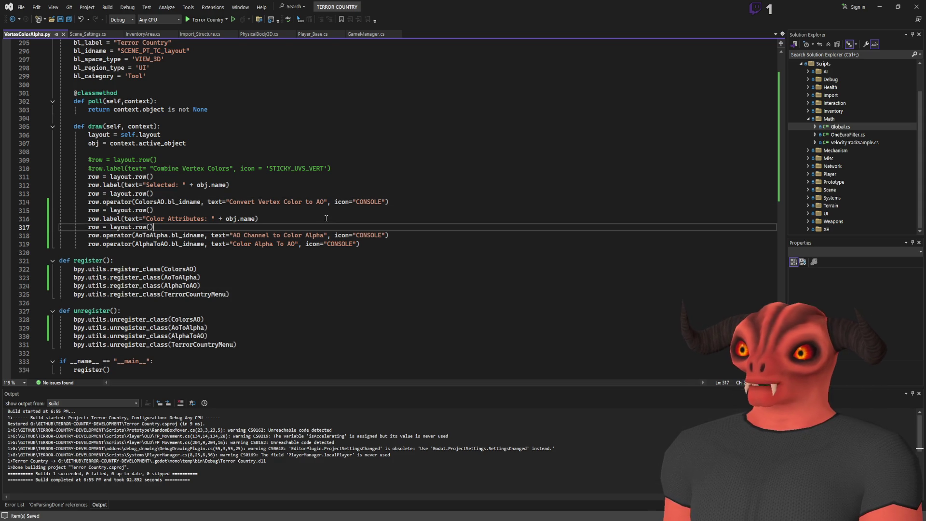
- In Blender, reselect Packing_Shed and check the Terror Country panel's two conversion buttons
key(alt+Tab)
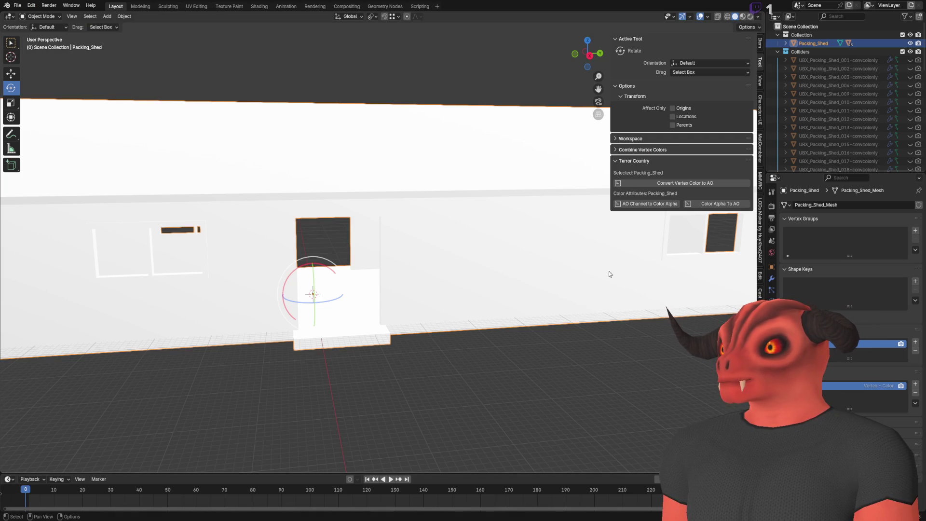
scroll(533, 282, down, 6)
click(838, 86)
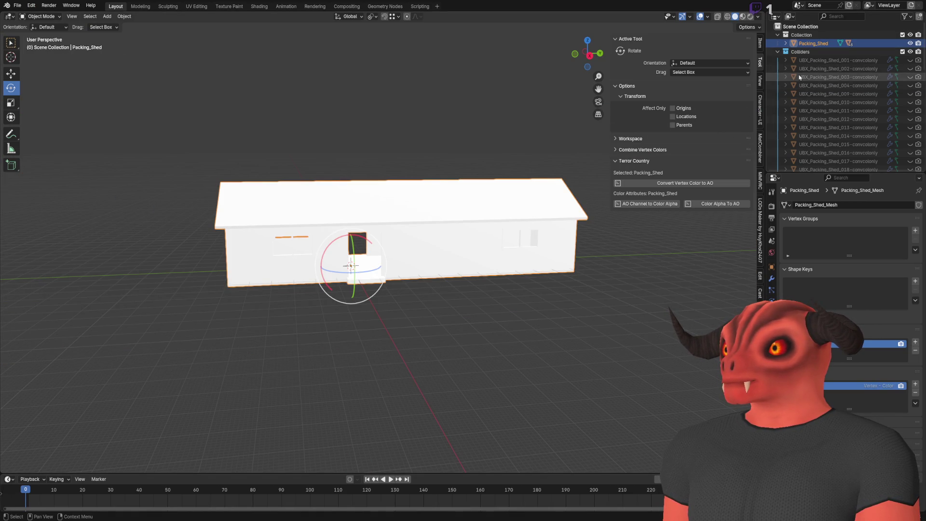
click(834, 78)
click(813, 43)
click(634, 161)
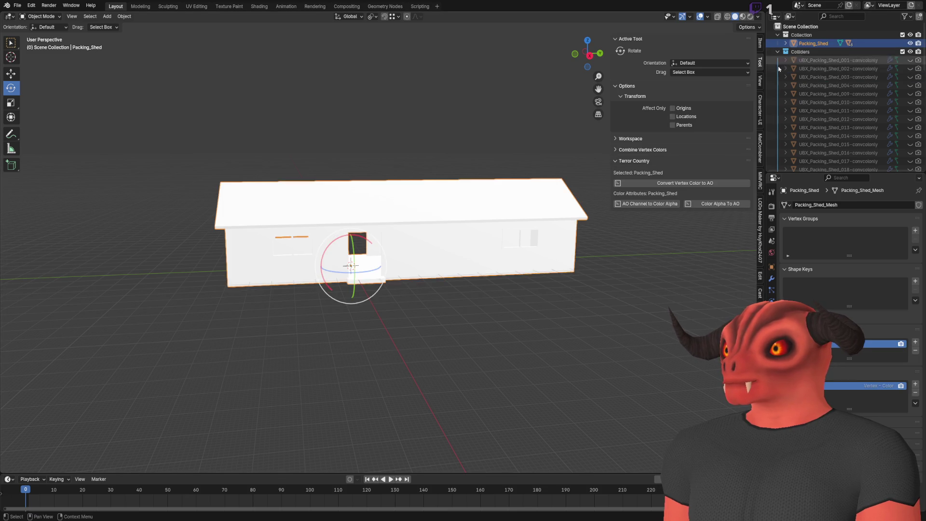
scroll(434, 241, up, 4)
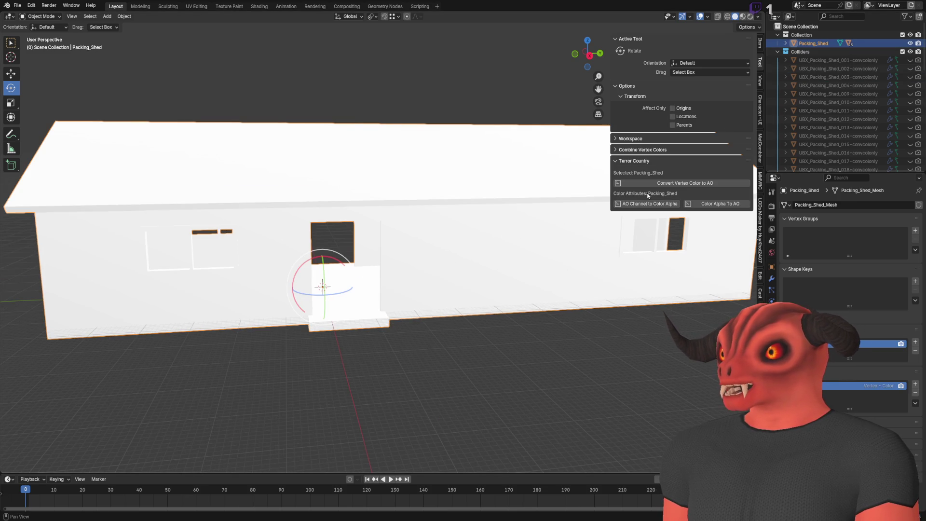
click(623, 208)
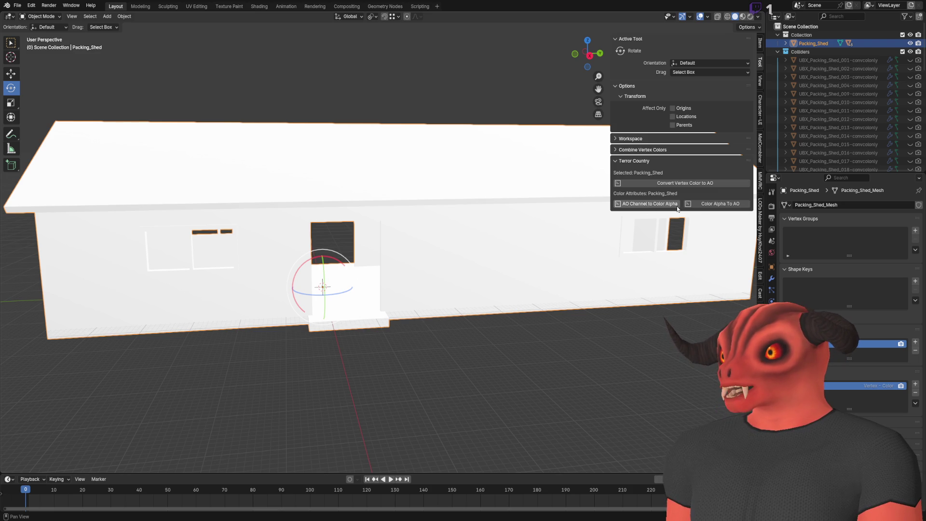
mouse_move(610, 179)
mouse_down()
mouse_move(660, 179)
mouse_move(611, 178)
mouse_move(627, 175)
mouse_up()
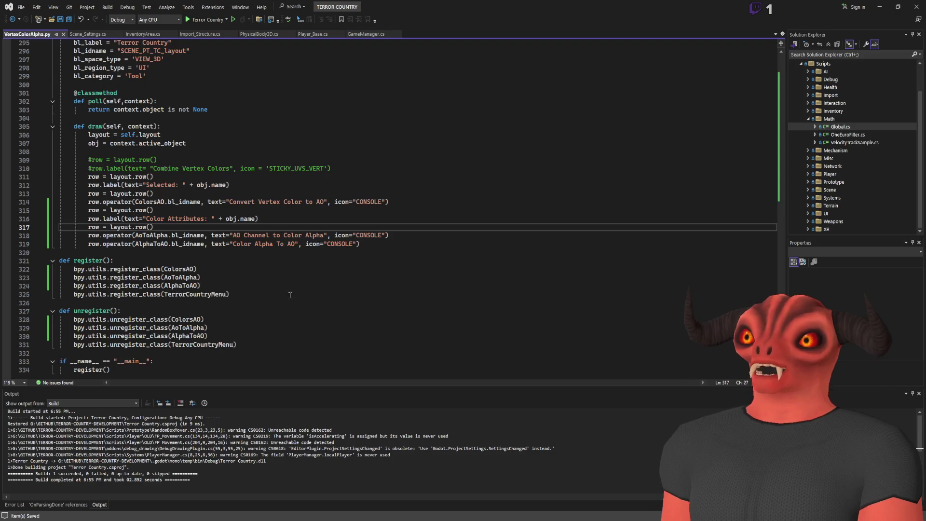
- Shorten the button texts on lines 318–319 to 'AO To Alpha' and 'Alpha To AO'
double_click(264, 245)
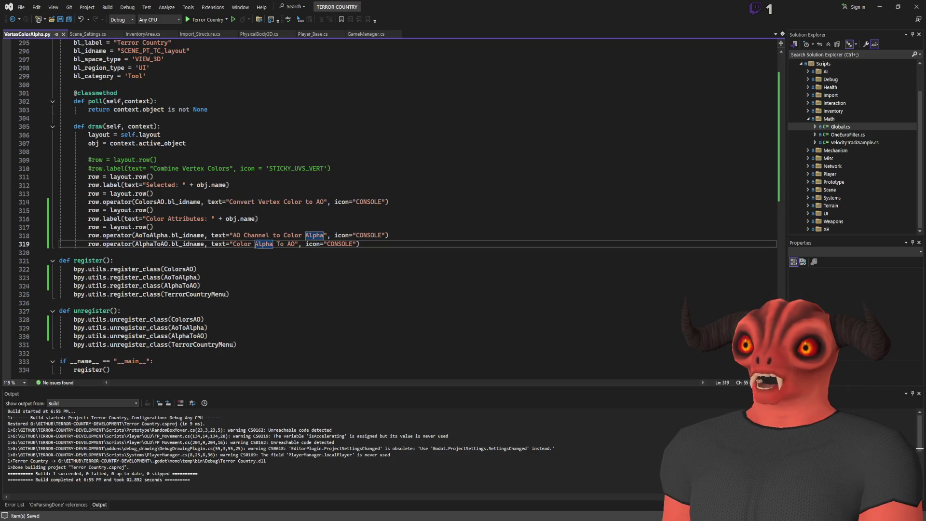
double_click(242, 244)
key(BackSpace)
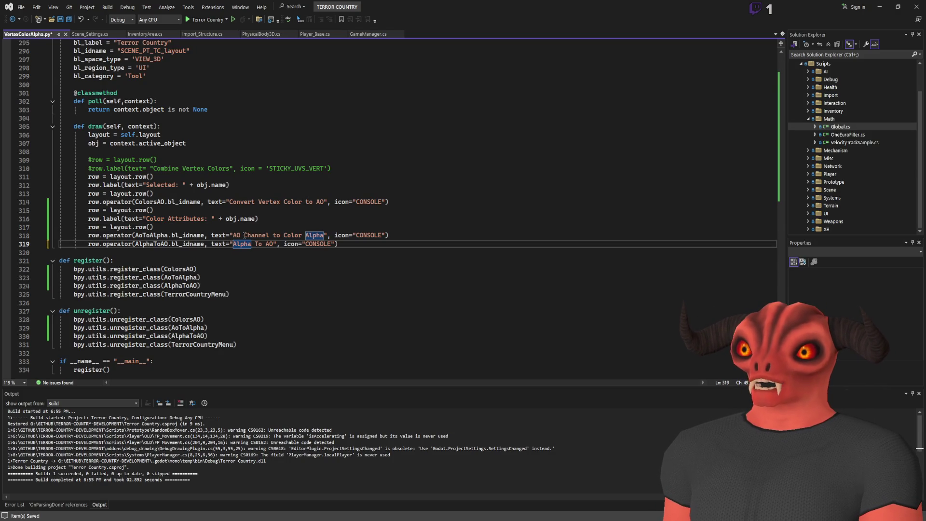
drag(244, 236, 283, 236)
key(BackSpace)
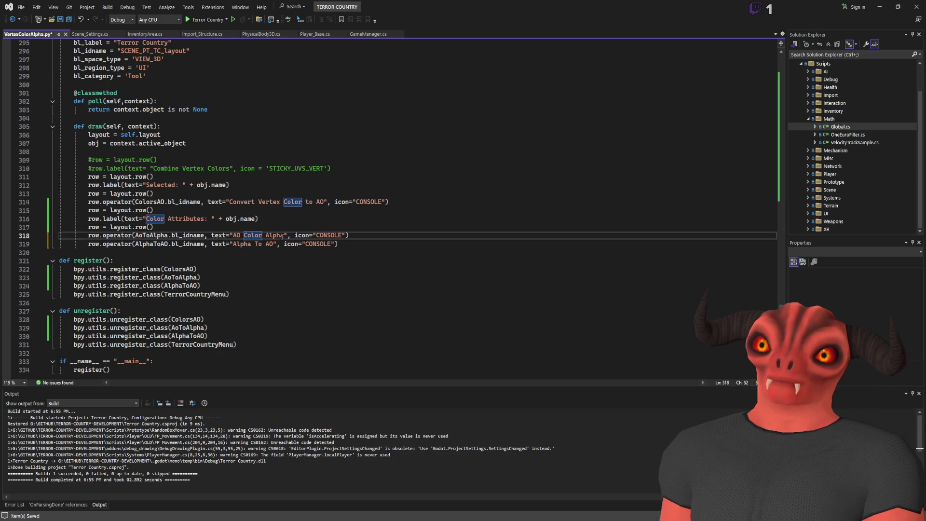
key(Delete)
key(Delete)
key(Delete)
text(To)
click(320, 217)
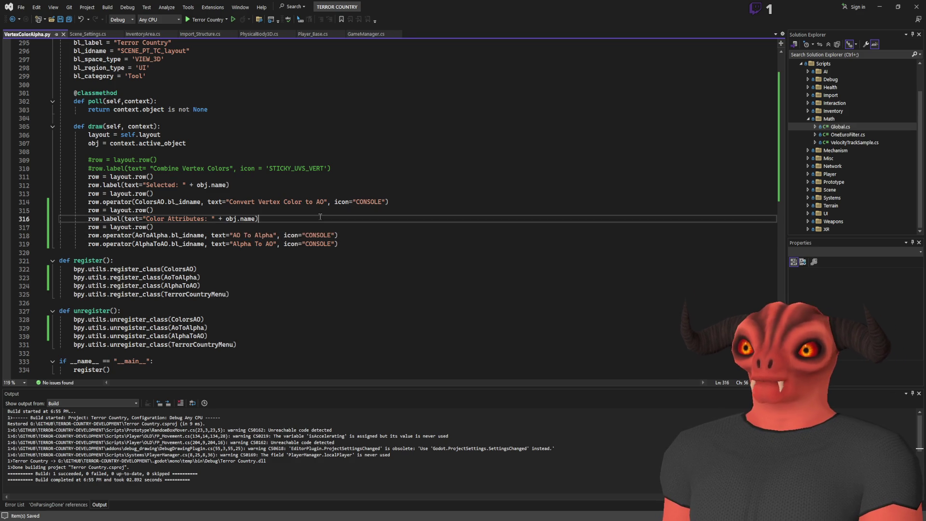
key(alt+Tab)
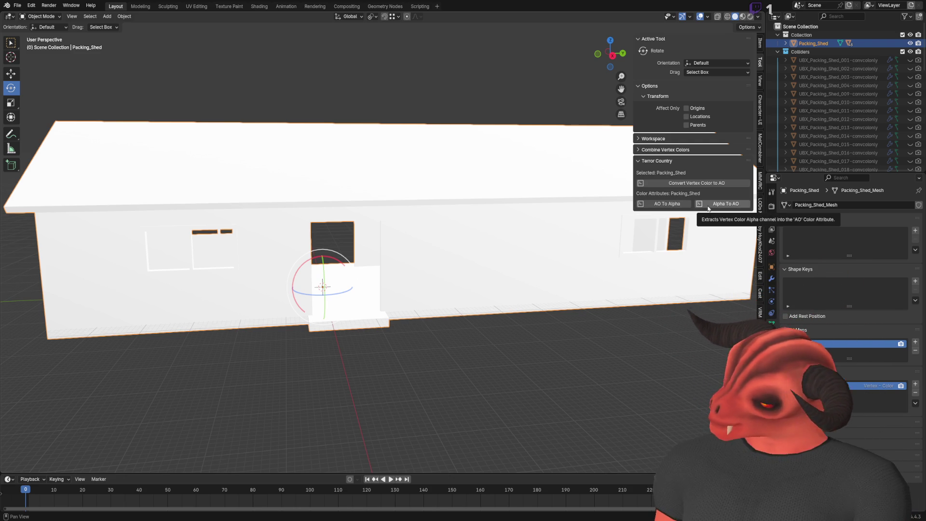
- Zoom the Blender viewport, then return to the panel draw code in VertexColorAlpha.py
scroll(569, 147, down, 4)
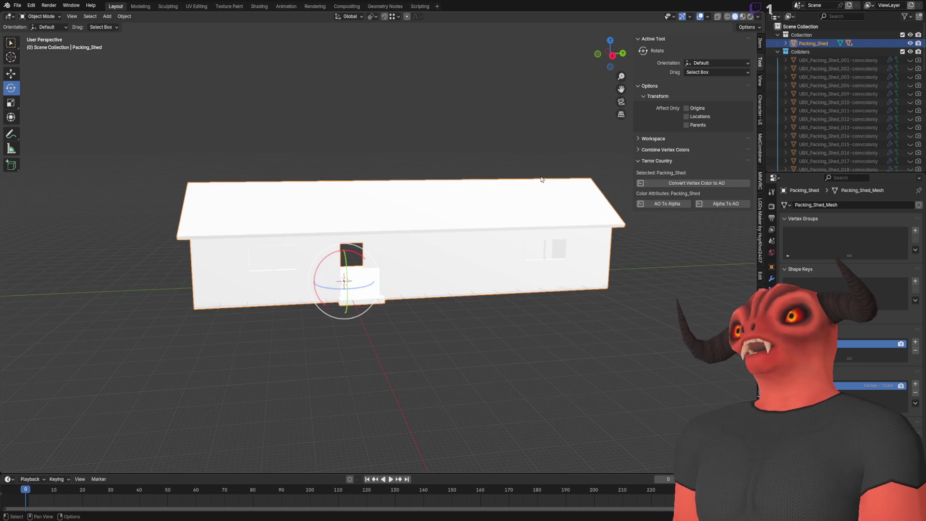
scroll(550, 196, up, 2)
scroll(629, 214, down, 1)
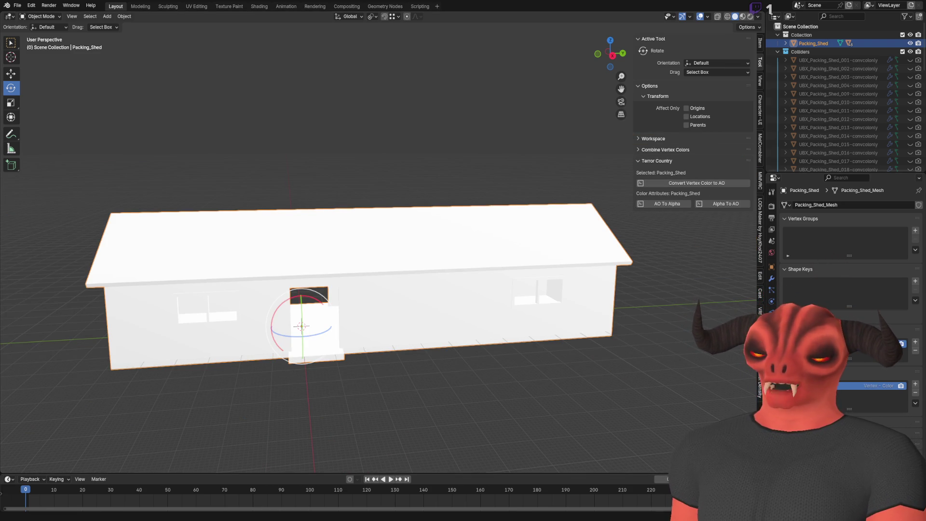
key(alt+Tab)
scroll(372, 213, up, 20)
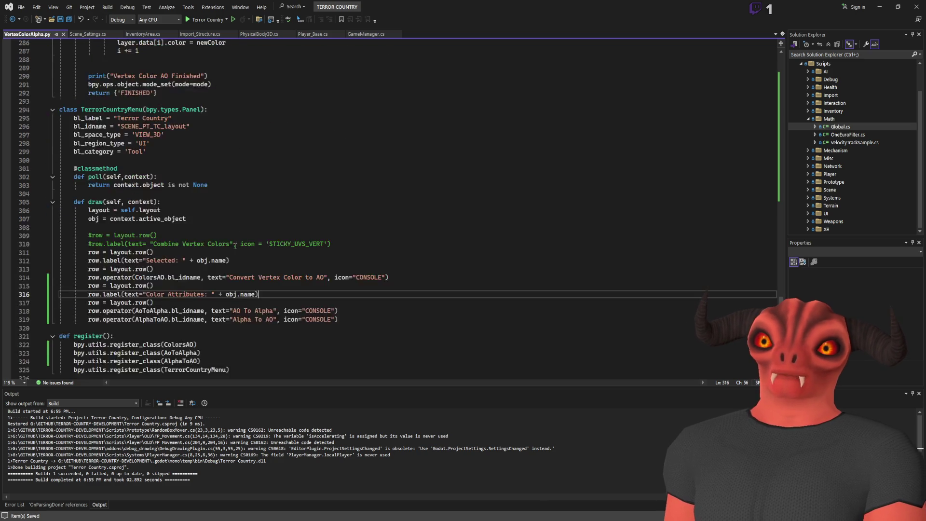
scroll(213, 269, down, 4)
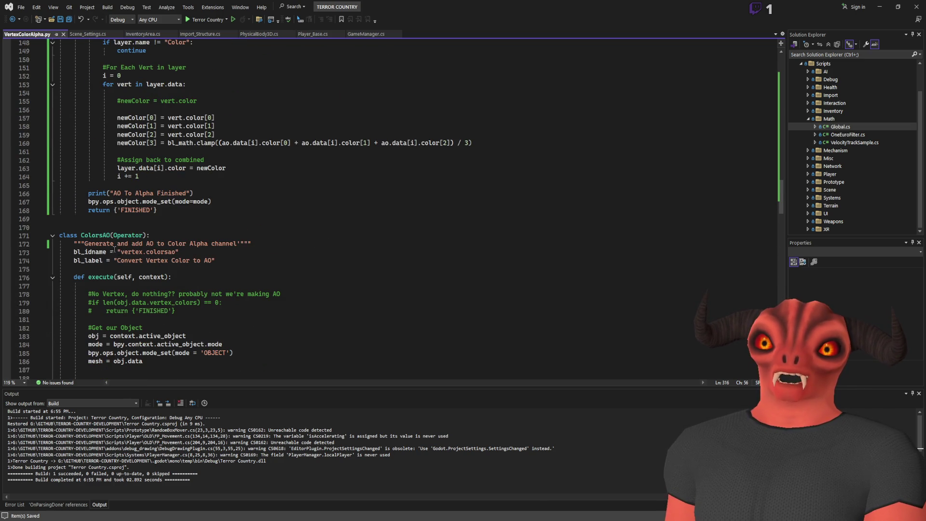
scroll(103, 237, up, 20)
click(113, 251)
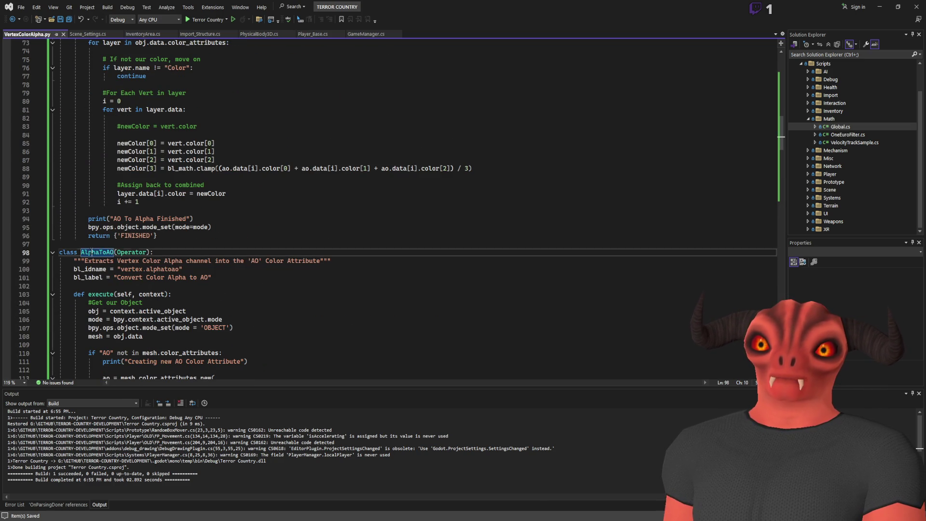
scroll(215, 205, up, 20)
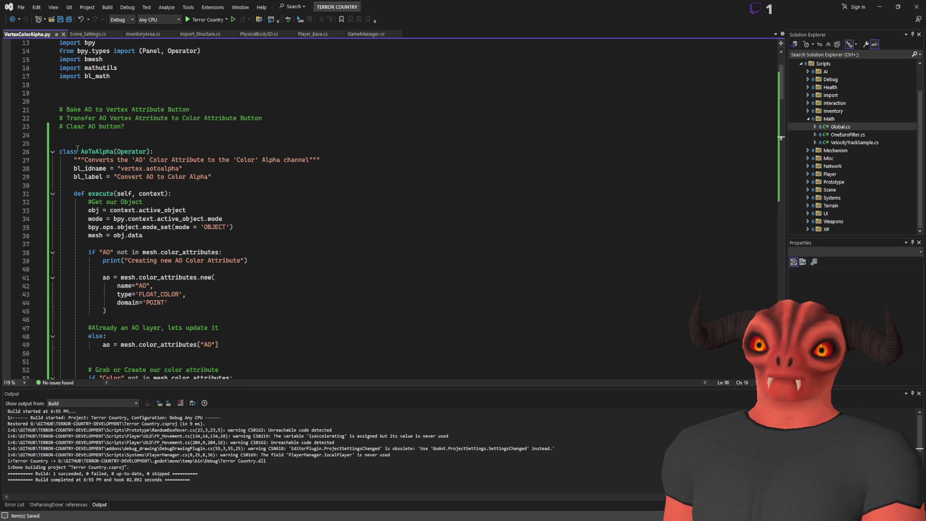
scroll(106, 149, down, 20)
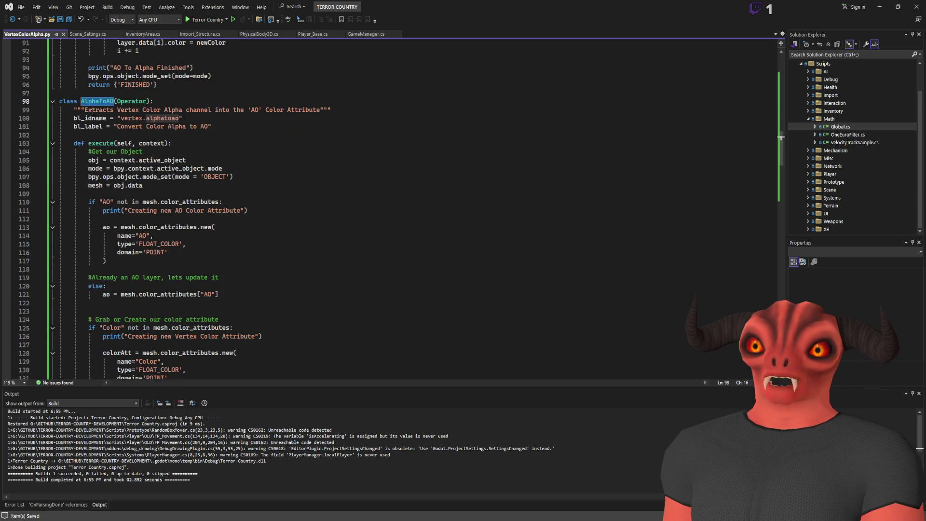
scroll(169, 126, up, 2)
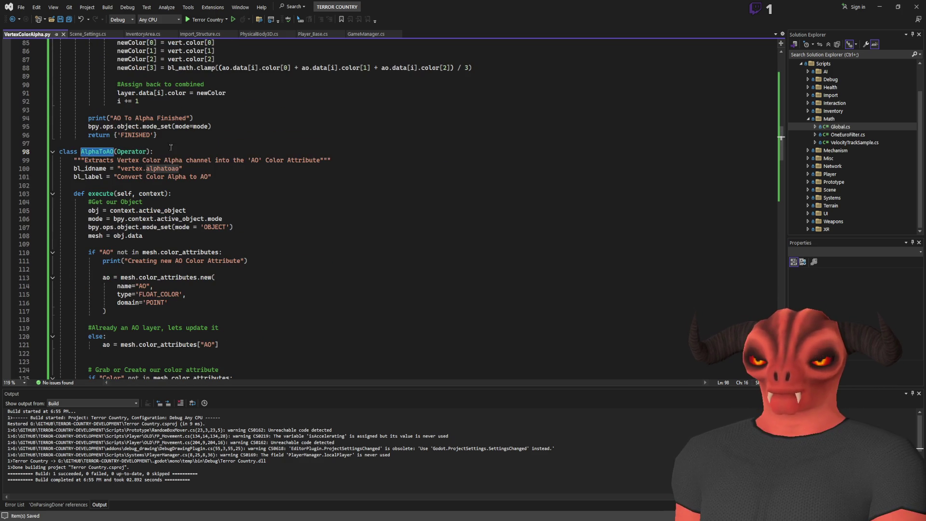
scroll(159, 168, up, 20)
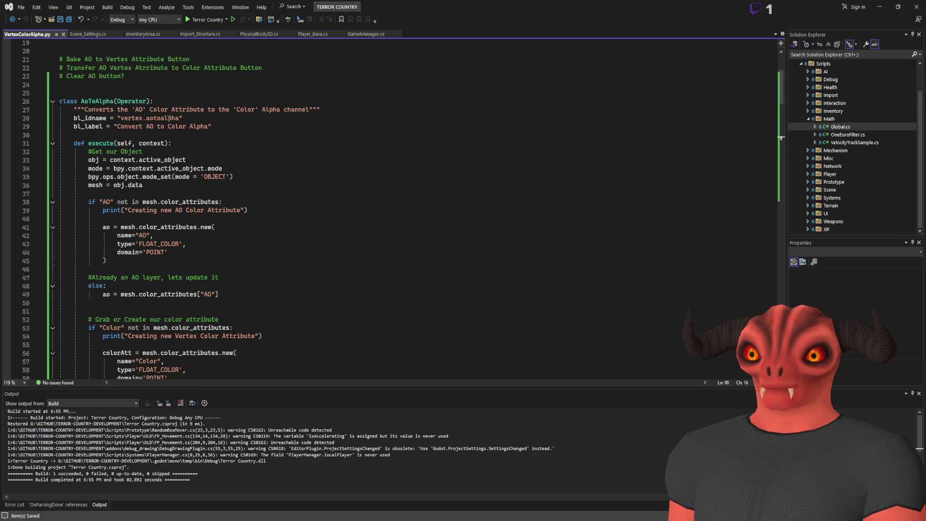
scroll(168, 118, down, 20)
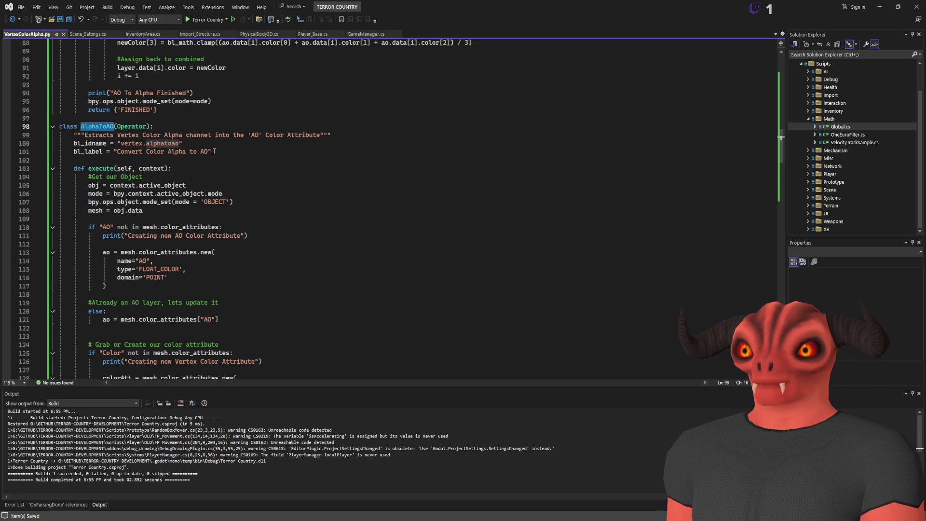
scroll(214, 151, down, 4)
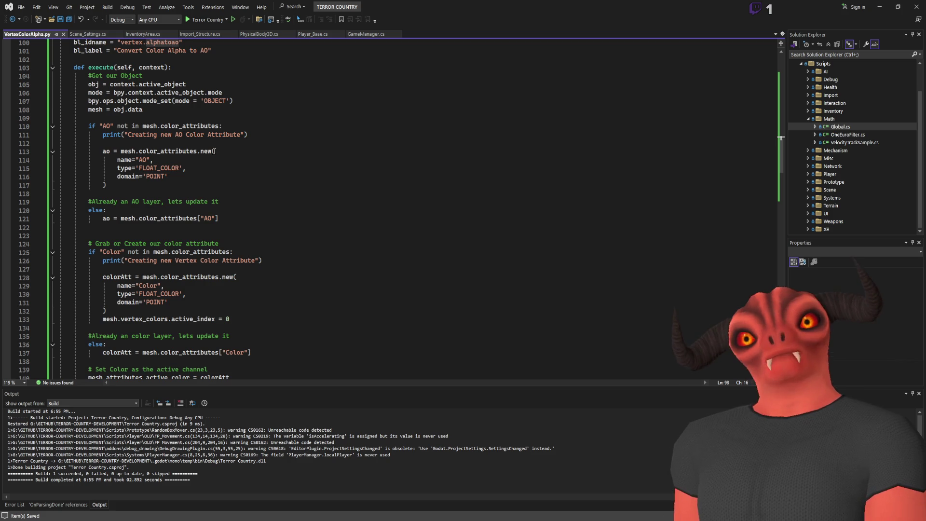
scroll(203, 142, up, 1)
scroll(152, 169, down, 4)
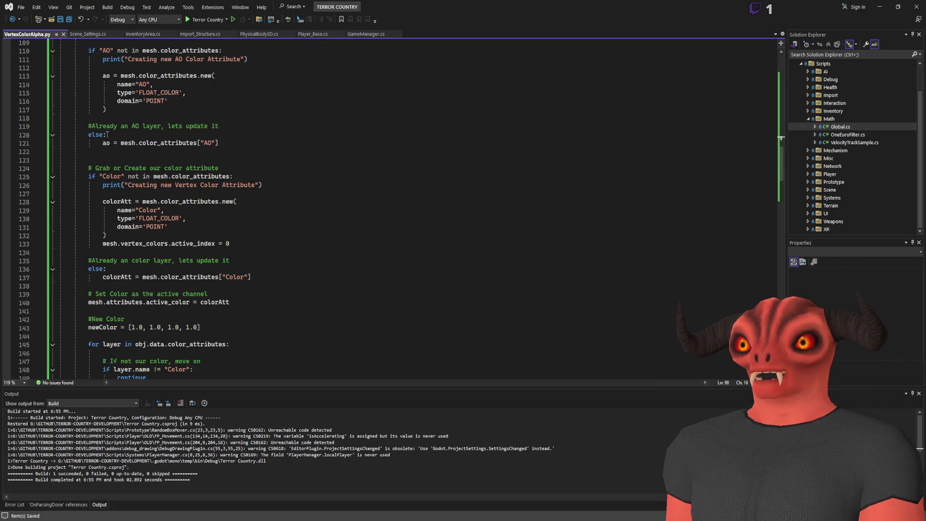
scroll(153, 144, down, 4)
scroll(205, 162, down, 4)
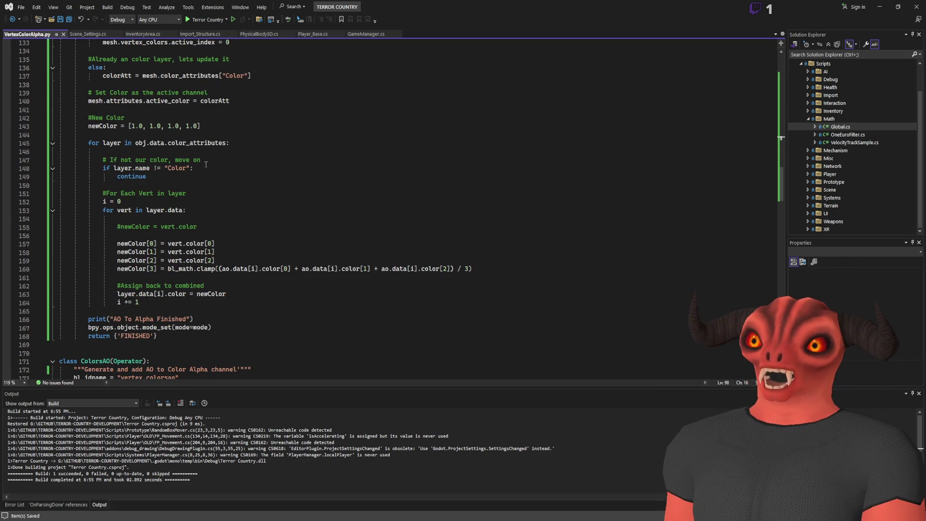
scroll(169, 153, up, 2)
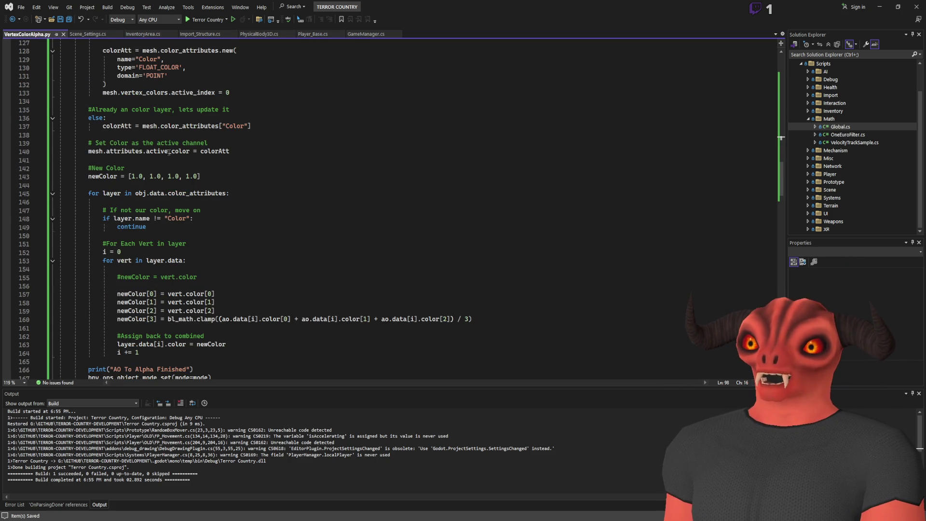
click(167, 218)
scroll(246, 227, up, 15)
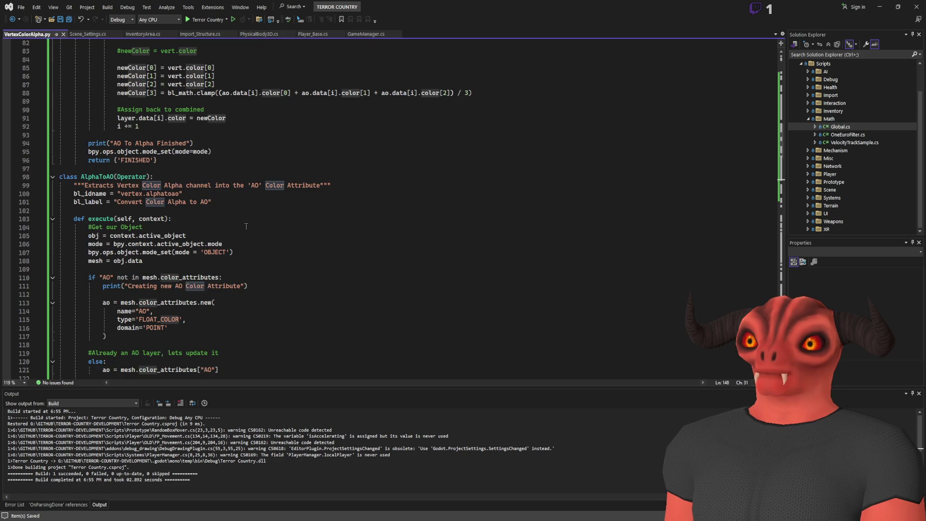
scroll(89, 174, down, 16)
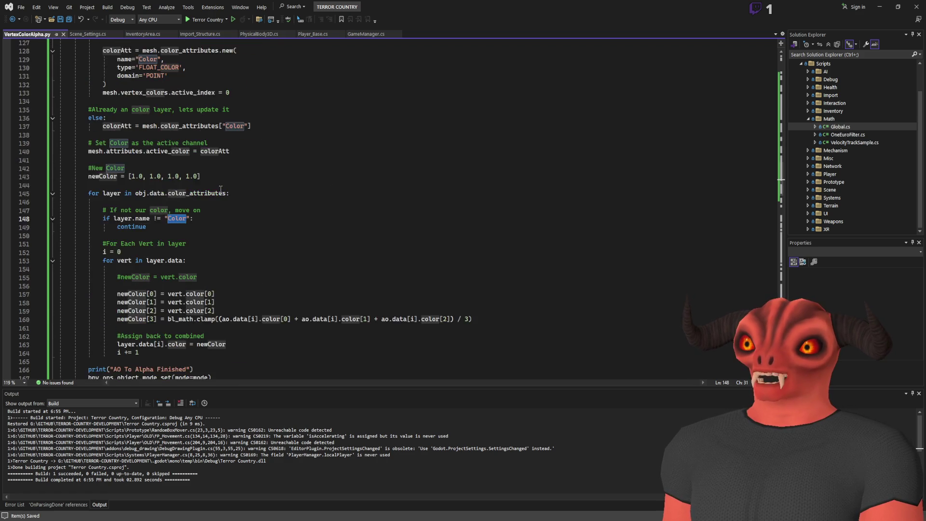
click(193, 200)
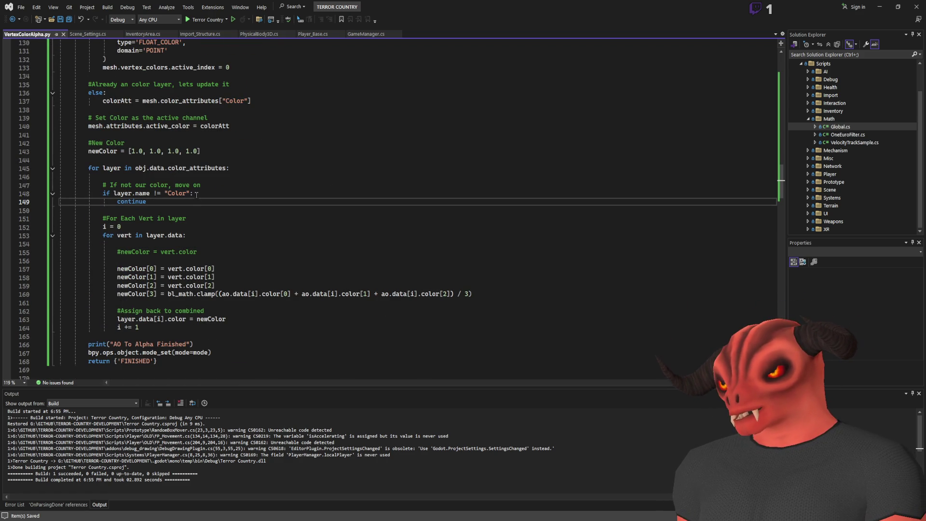
- Change AlphaToAO's layer-name check from 'Color' to 'AO' and save
double_click(176, 193)
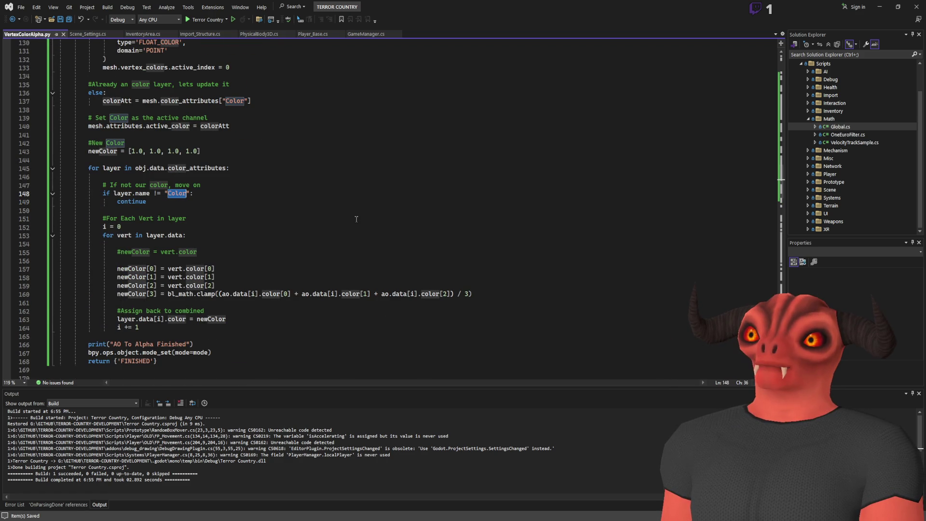
text(AO)
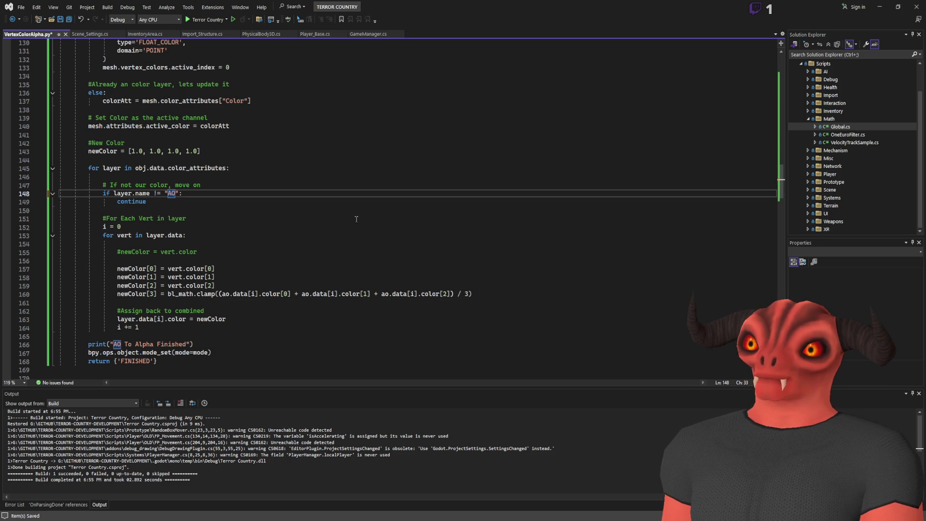
key(Down)
key(Down)
key(ctrl+s)
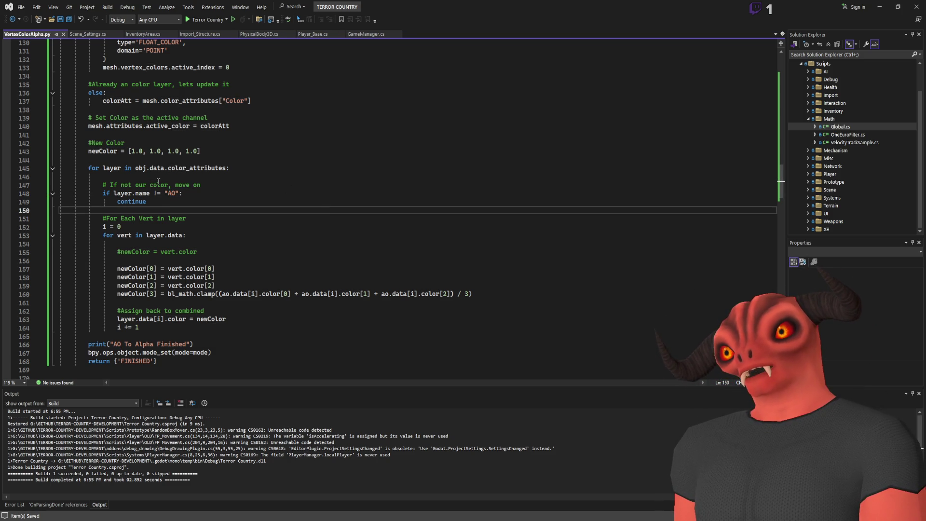
- Replace the three ao references on line 160 with colorAtt
scroll(190, 218, up, 6)
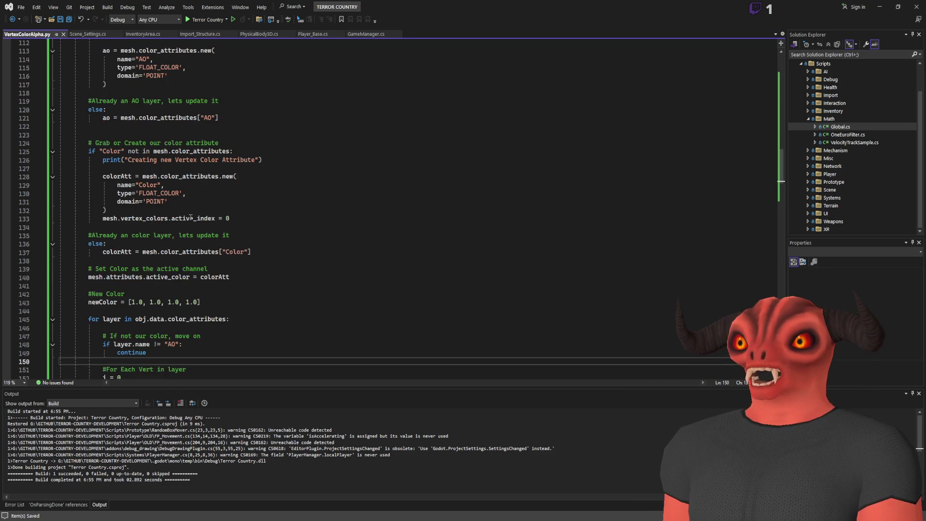
double_click(125, 176)
key(ctrl+c)
scroll(337, 256, down, 7)
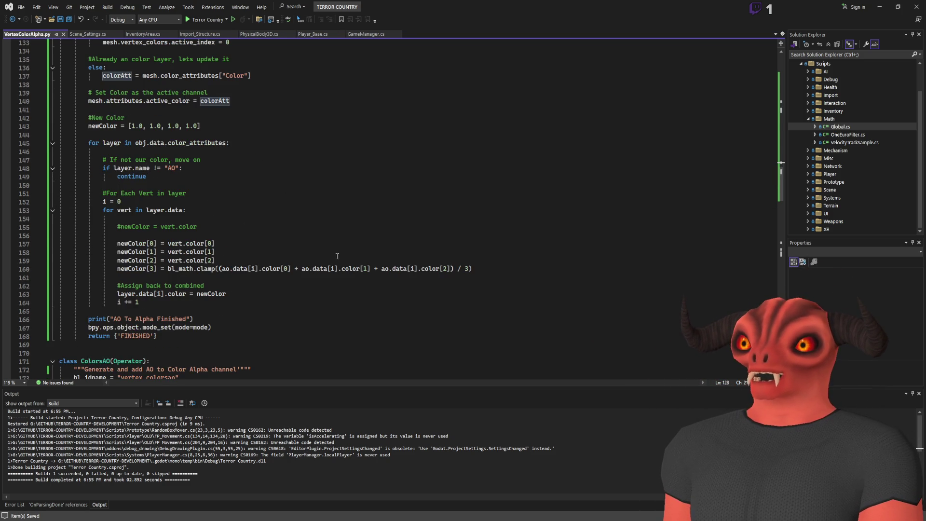
double_click(225, 268)
key(ctrl+v)
double_click(326, 269)
key(ctrl+v)
double_click(427, 269)
key(ctrl+v)
click(294, 258)
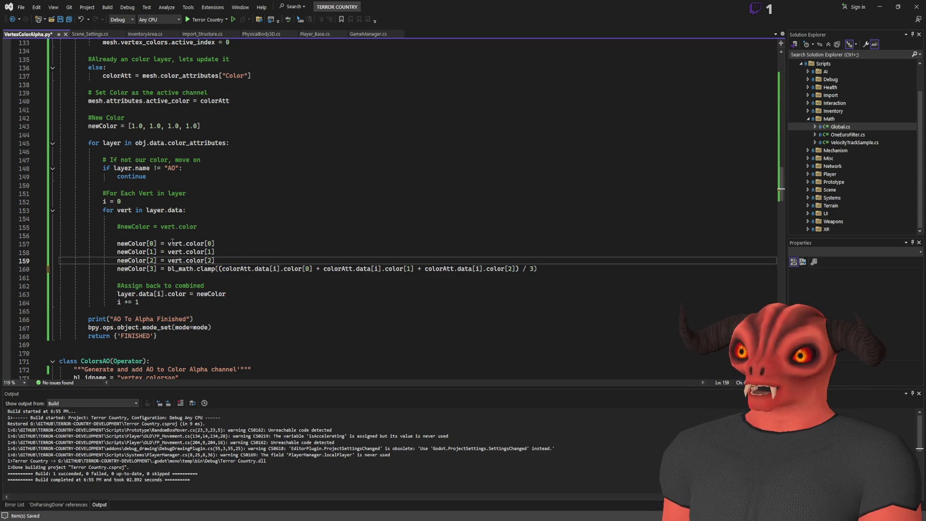
- Set newColor[0], [1] and [2] to colorAtt.data[i].color[3] on lines 157–159
scroll(149, 239, down, 3)
scroll(157, 232, up, 3)
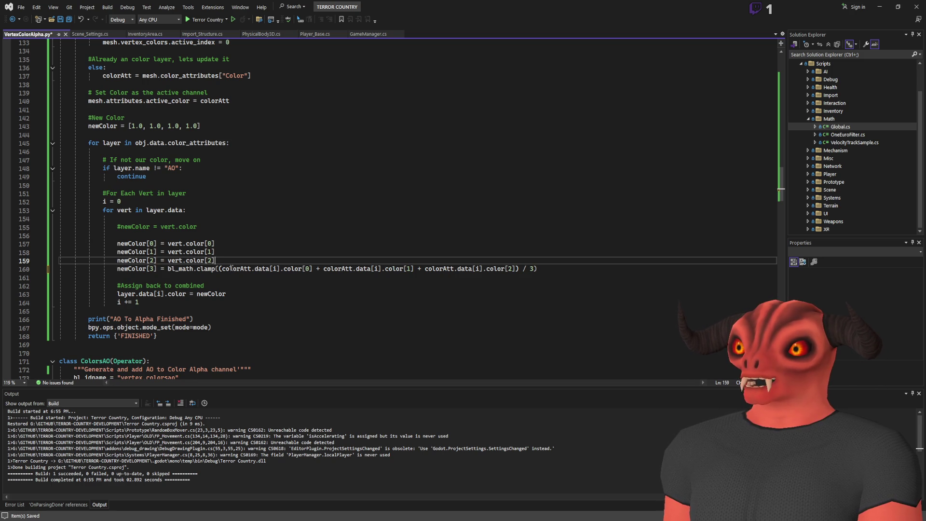
drag(222, 268, 310, 268)
key(ctrl+c)
drag(168, 243, 215, 243)
key(ctrl+v)
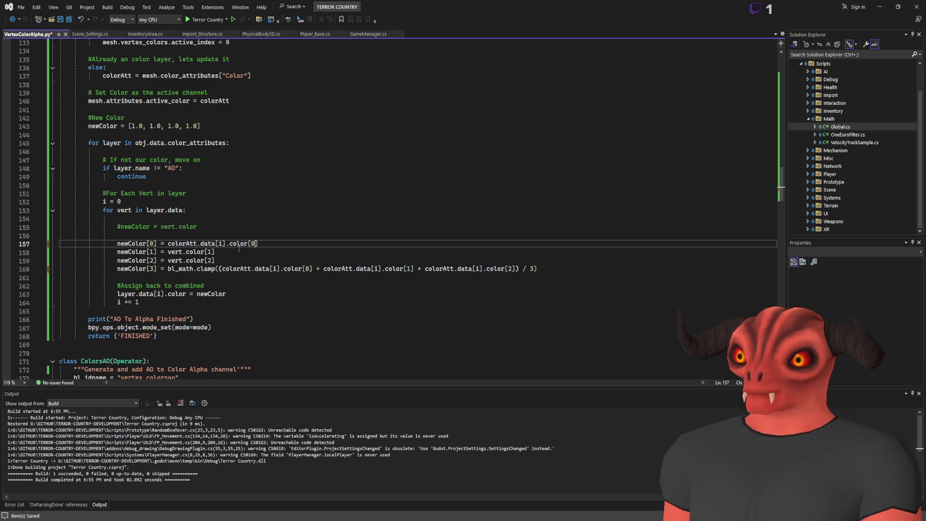
mouse_move(277, 244)
mouse_down()
mouse_move(162, 245)
mouse_move(214, 260)
mouse_up()
key(ctrl+c)
key(ctrl+v)
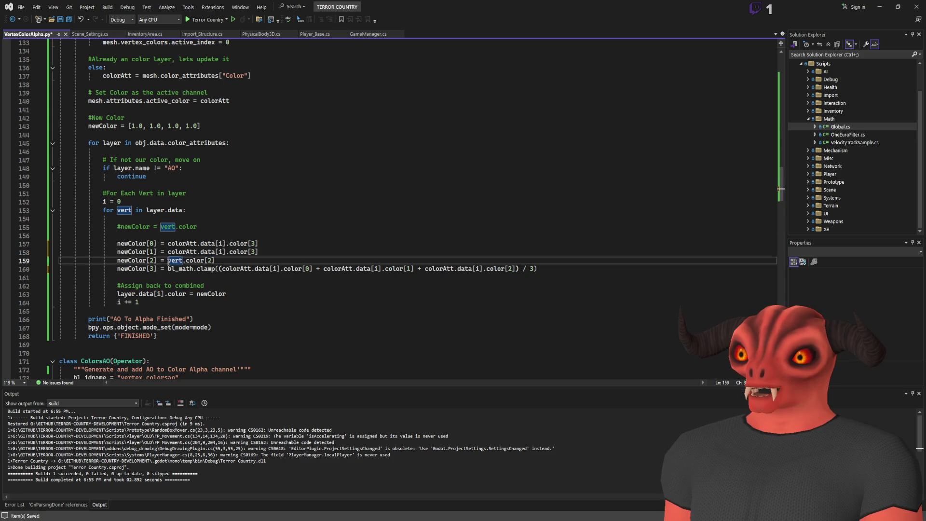
- Delete the newColor[3] clamp line and review the loop's layer and newColor uses
triple_click(444, 267)
key(Delete)
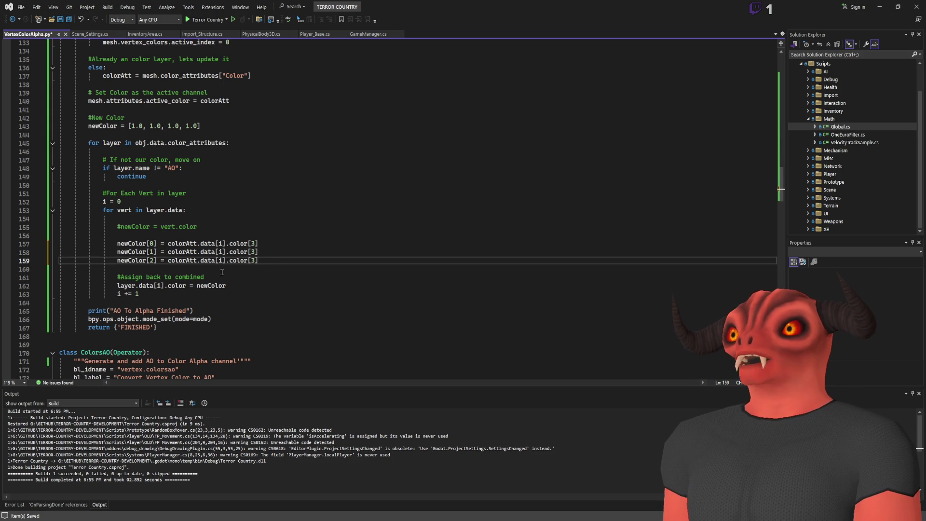
click(125, 285)
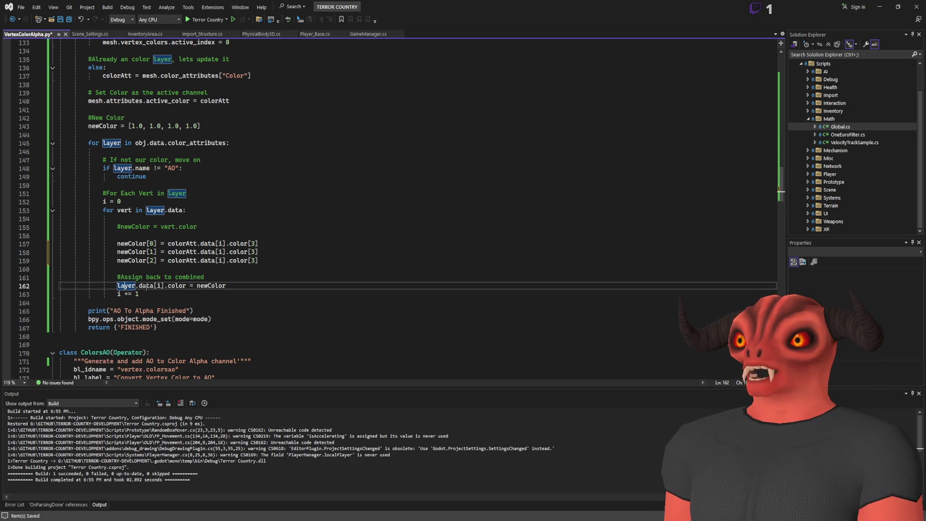
click(199, 285)
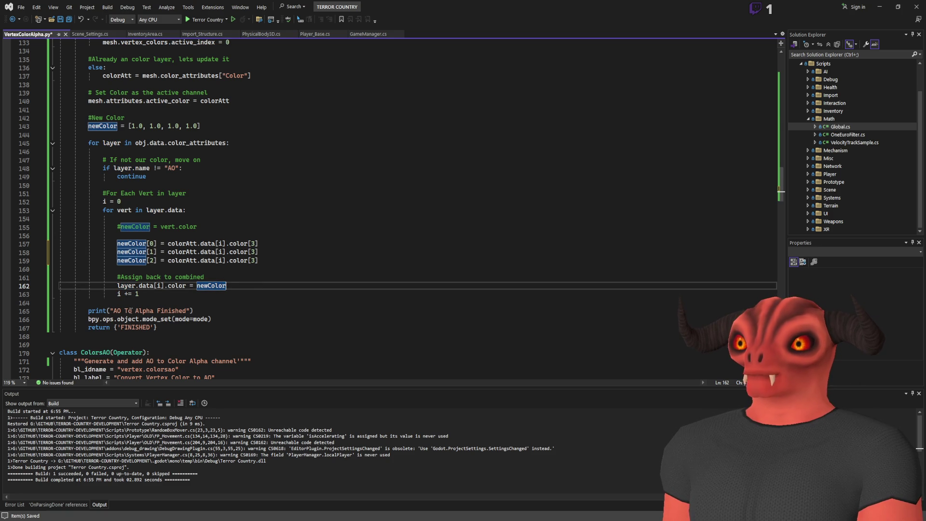
- Change the finished message to 'Alpha To AO Finished' and save the script
click(116, 311)
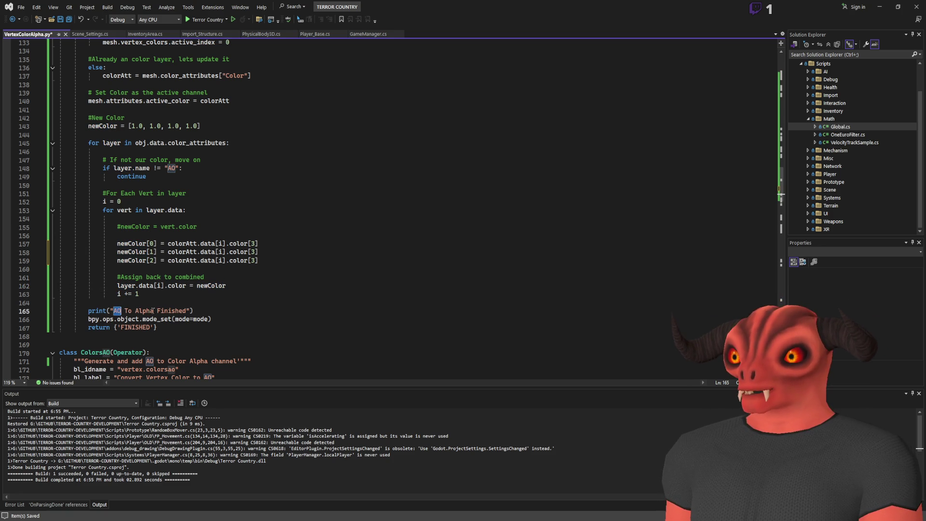
drag(154, 310, 121, 310)
key(Delete)
text(Alpha To Ao)
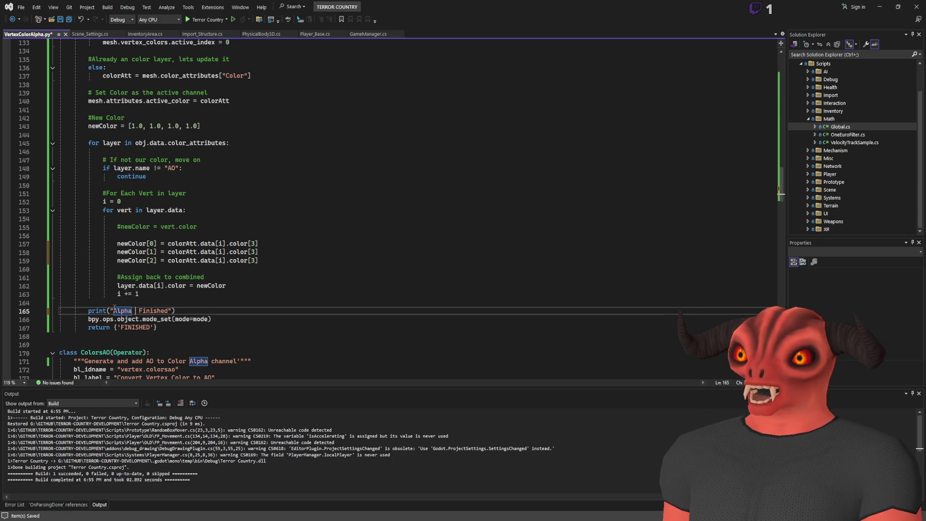
key(BackSpace)
text(O)
key(ctrl+s)
click(290, 283)
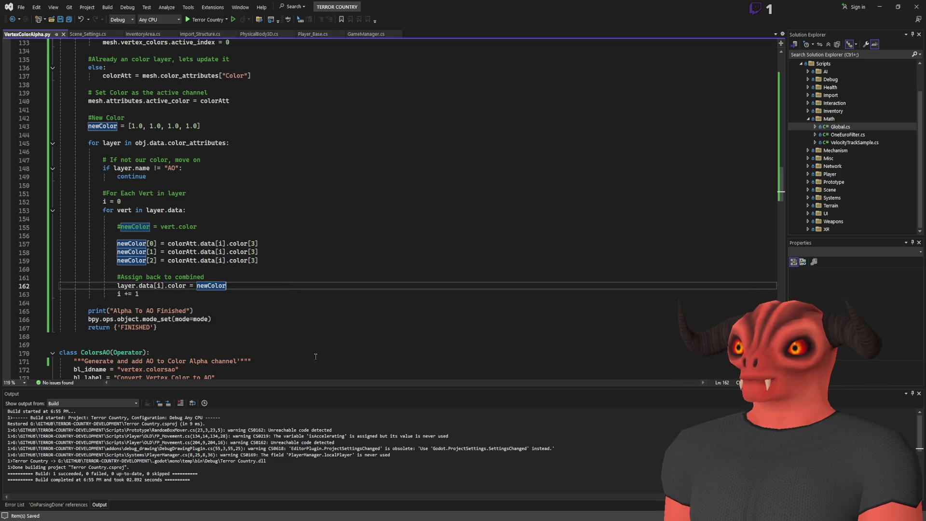
- In Blender, run Alpha To AO to restore Packing_Shed's AO from the colour alpha
key(alt+Tab)
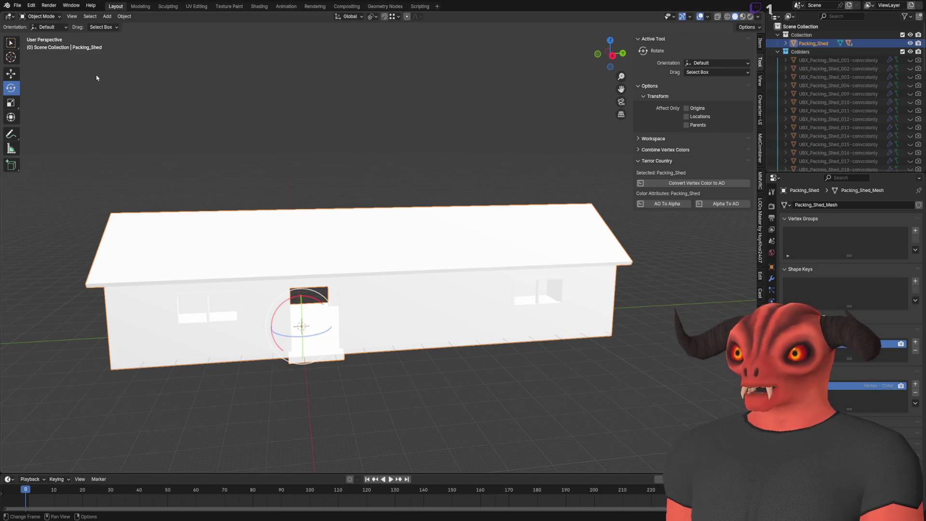
scroll(434, 319, up, 4)
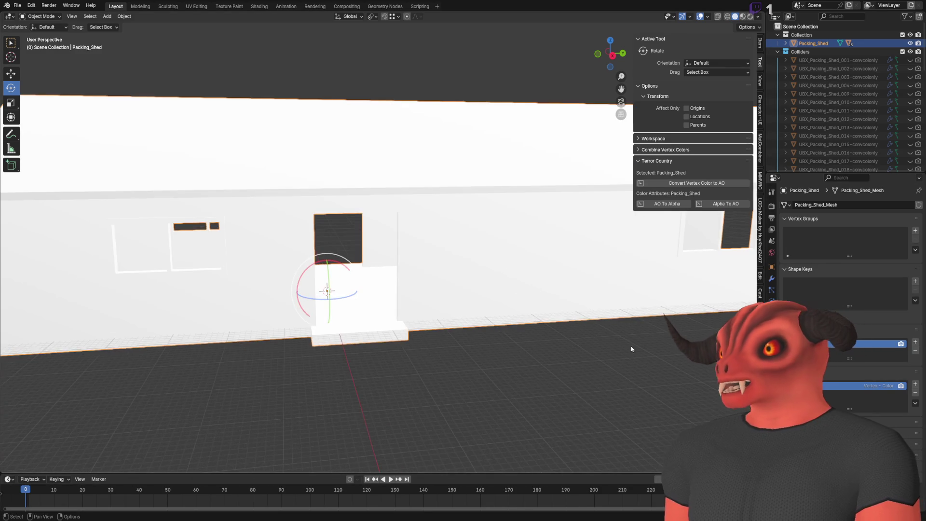
scroll(482, 318, down, 3)
scroll(525, 309, up, 4)
scroll(569, 308, down, 1)
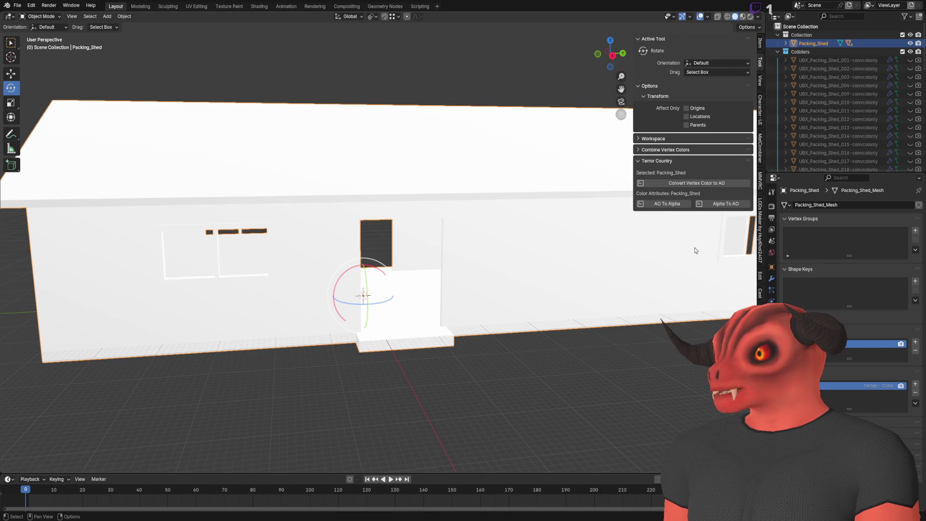
click(716, 208)
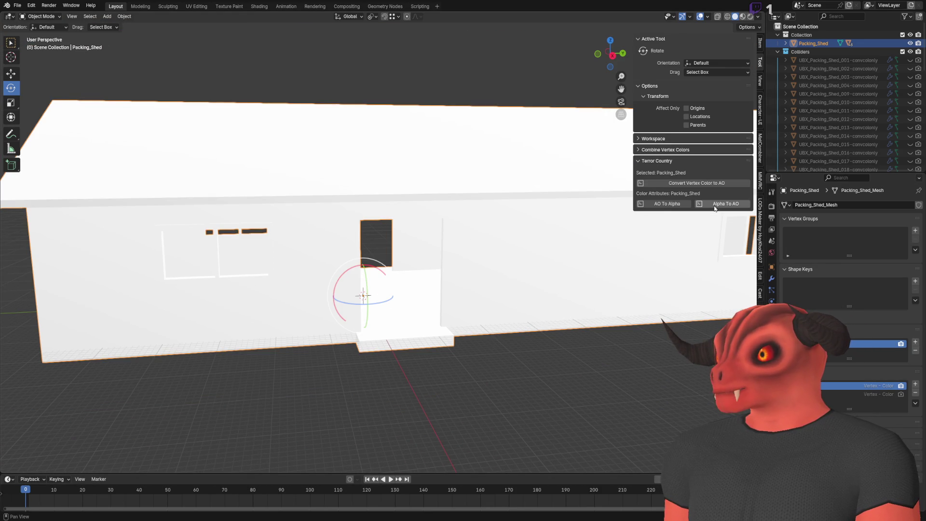
- Toggle between the new AO and plain colour attributes to compare the occlusion shading
click(829, 393)
scroll(386, 263, up, 5)
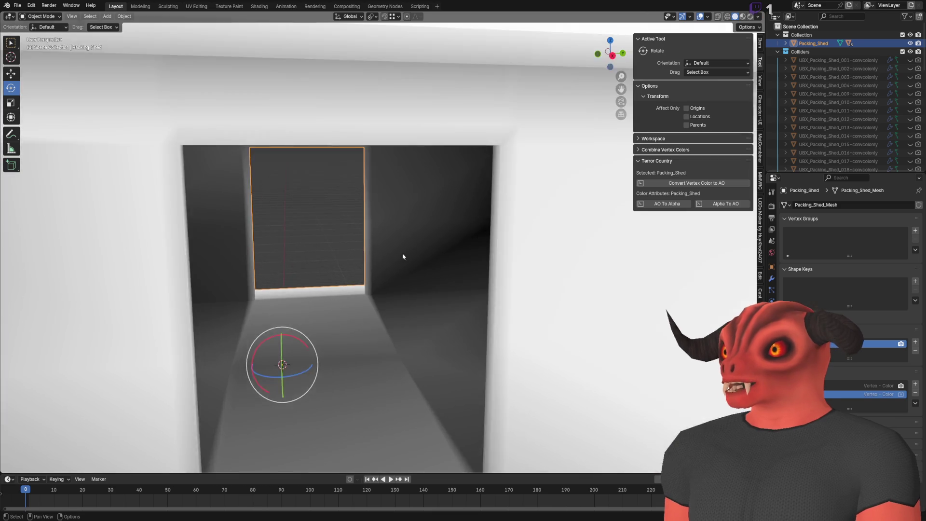
scroll(404, 257, down, 10)
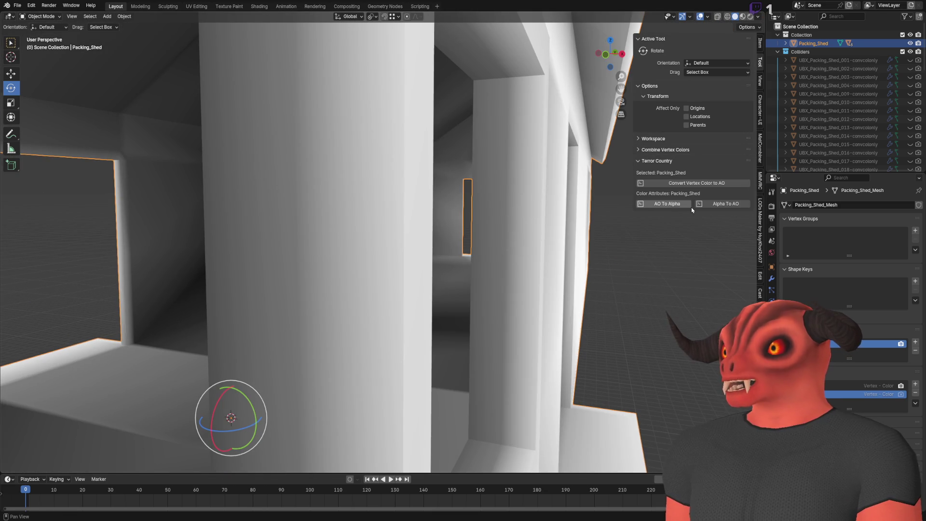
click(880, 386)
click(880, 394)
click(881, 385)
scroll(406, 288, up, 5)
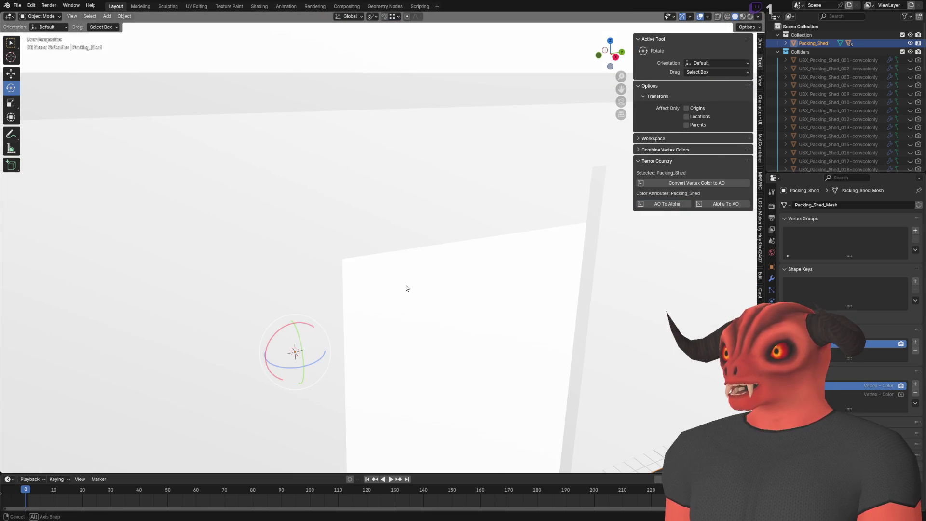
scroll(406, 288, down, 8)
click(880, 394)
click(880, 385)
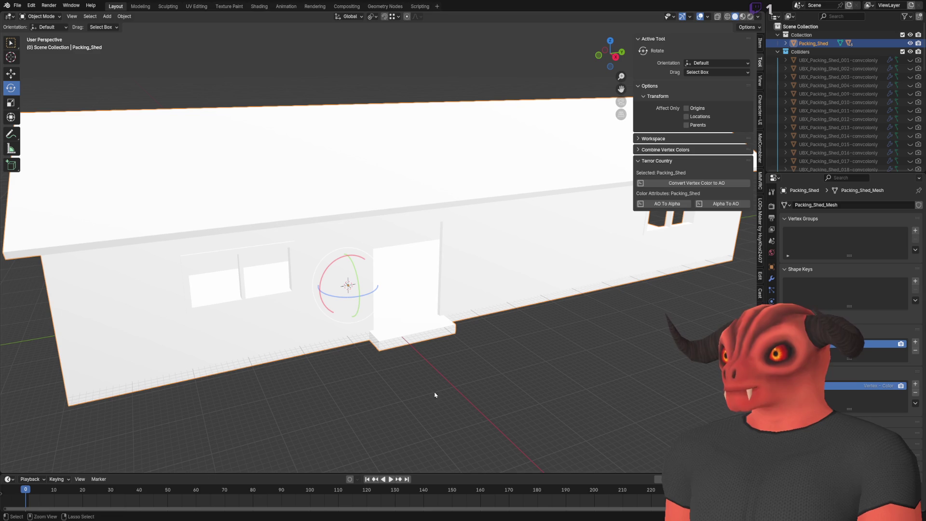
key(alt+Tab)
key(alt+Tab)
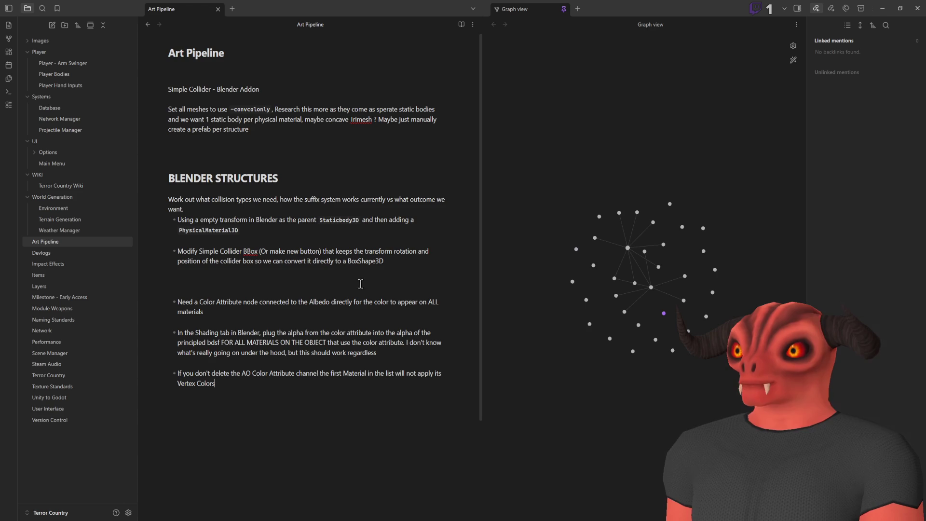
key(alt+Tab)
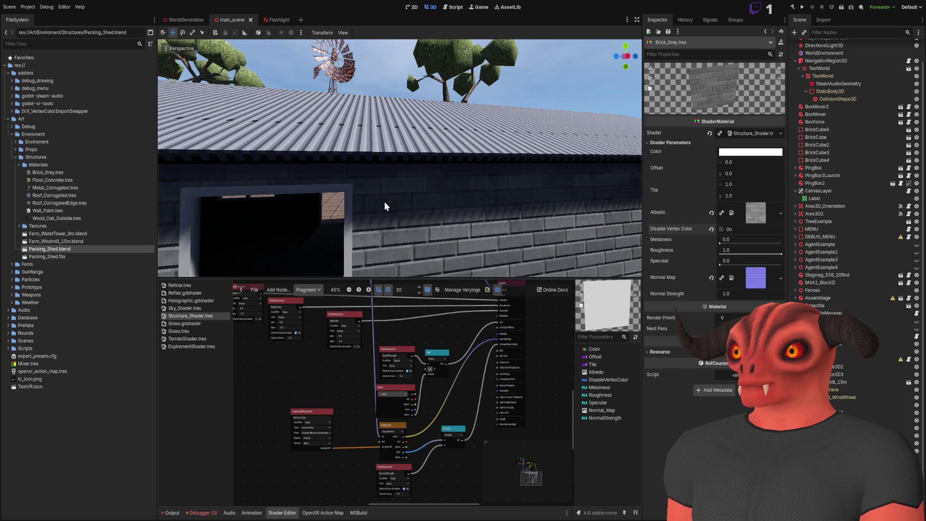
- Fly the Godot camera through the doorway into the shed's dark interior, then return to Blender
right_click(384, 201)
key(w)
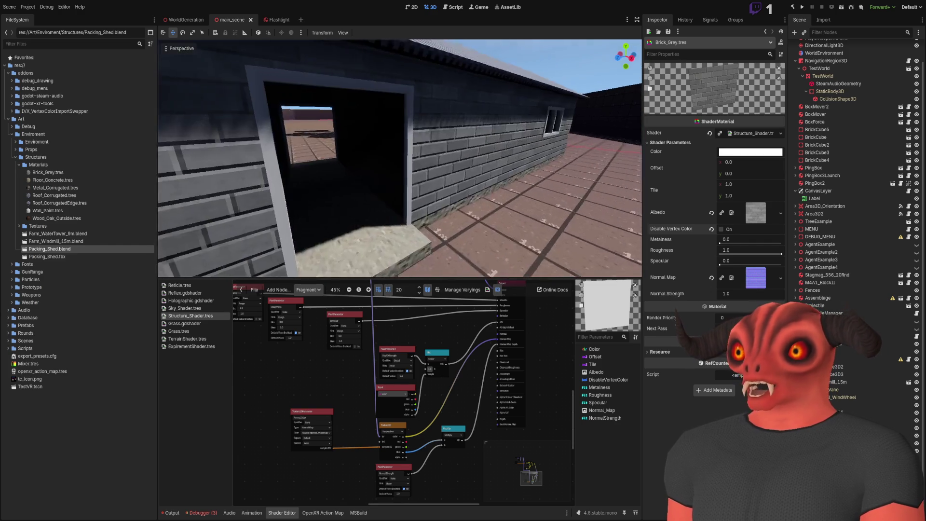
key(w)
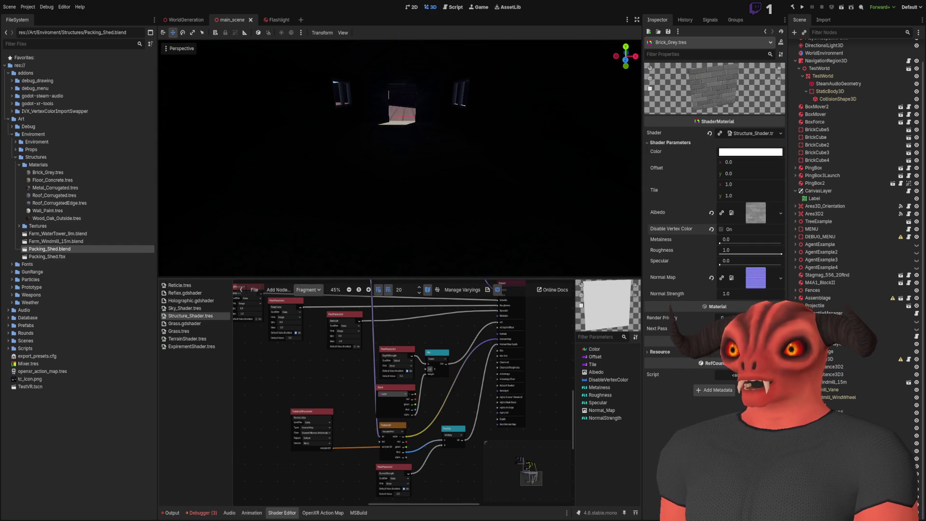
key(alt+Tab)
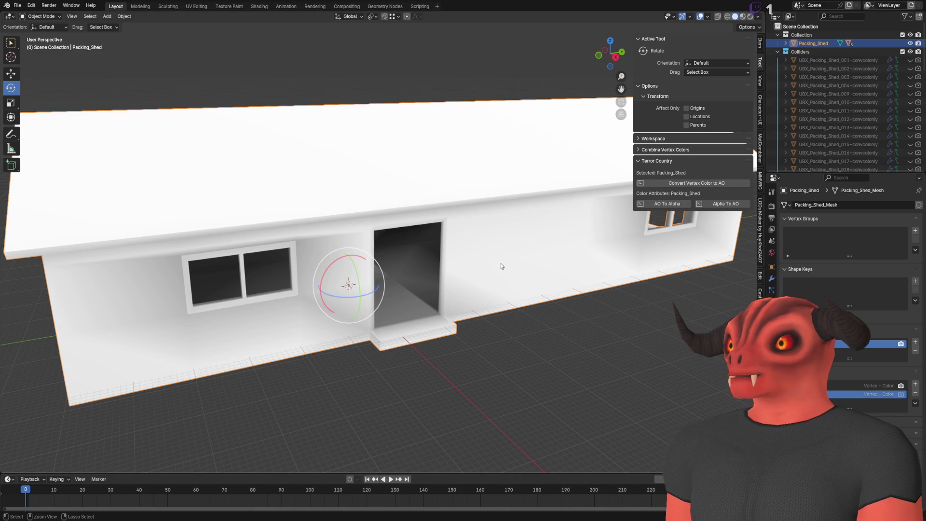
- In Vertex Paint, paint a near-white strip up the floor's centre and save
scroll(498, 265, up, 10)
scroll(476, 267, down, 2)
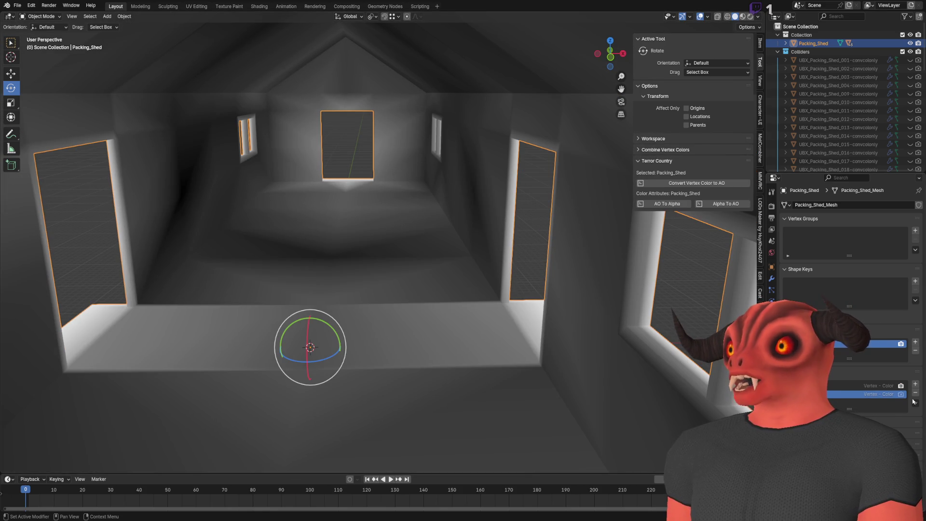
scroll(175, 108, up, 2)
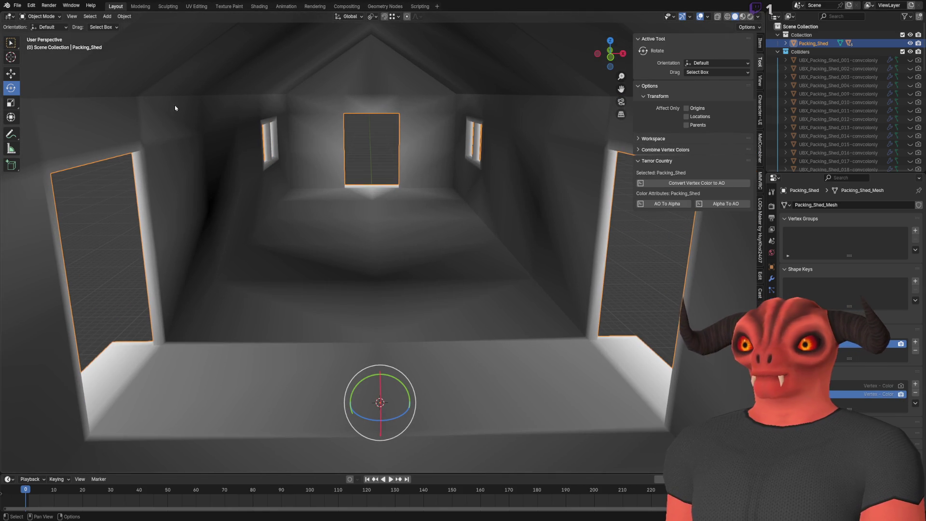
click(48, 16)
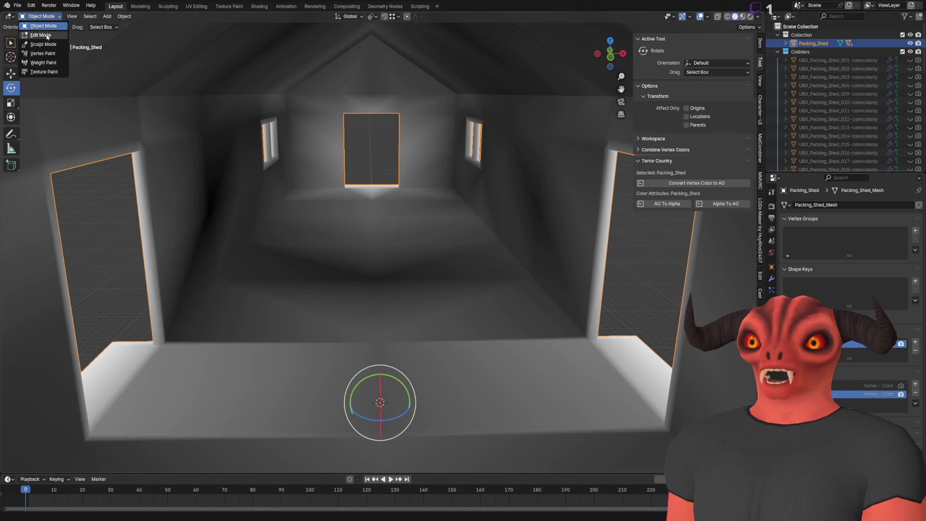
click(44, 56)
click(68, 26)
drag(111, 131, 65, 132)
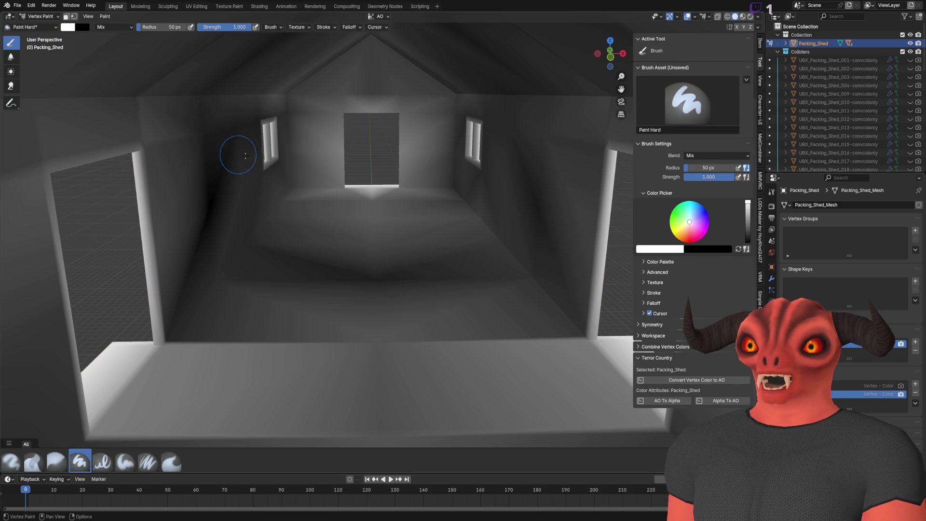
drag(375, 339, 367, 196)
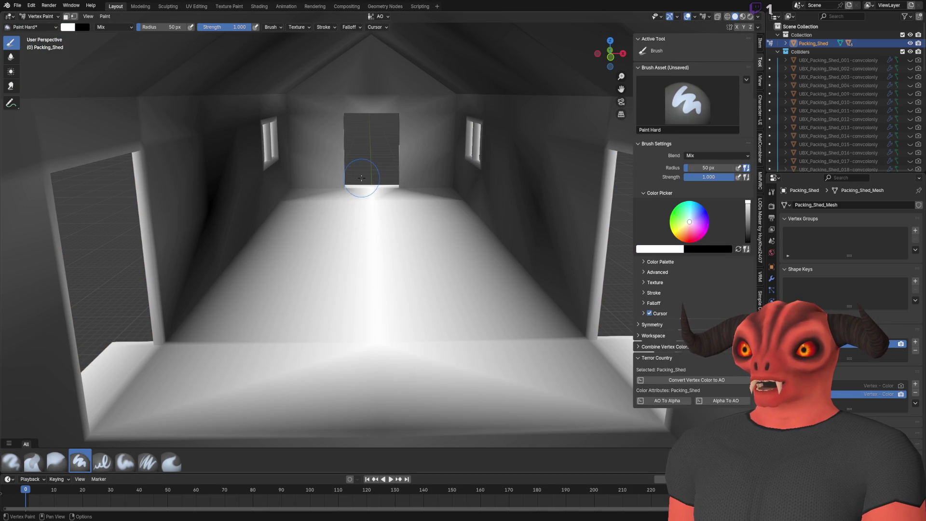
key(ctrl+s)
- Copy the painted AO into the colour alpha with AO To Alpha and save Packing_Shed.blend
click(700, 379)
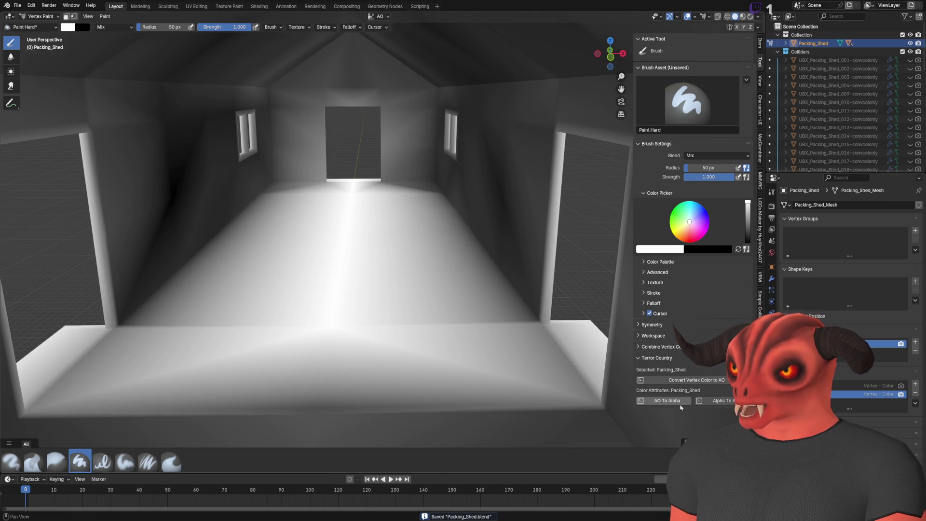
click(681, 406)
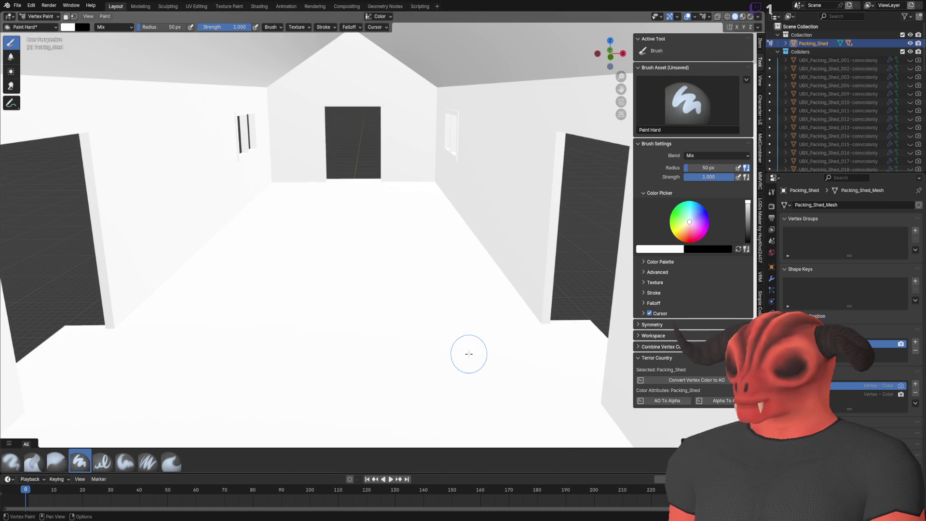
click(900, 393)
click(900, 394)
key(ctrl+s)
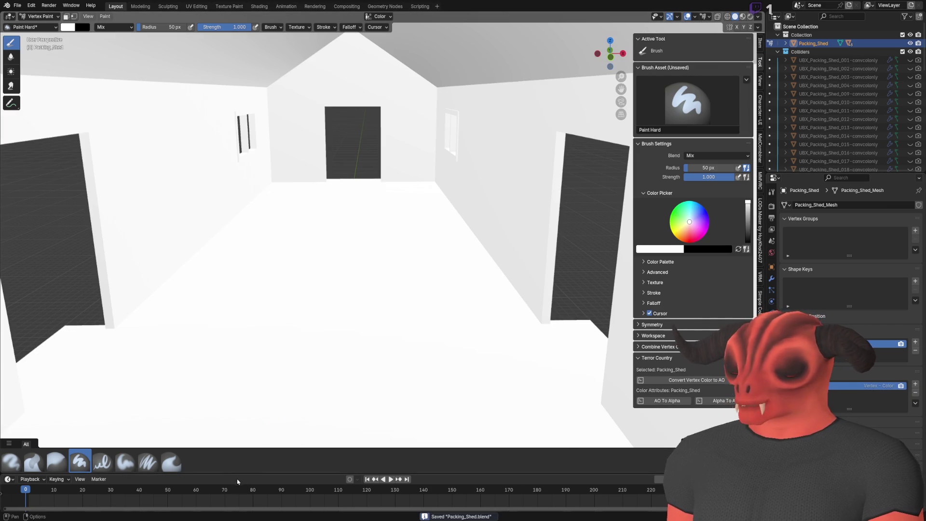
- Fly in and out of the reimported shed in Godot, then return to Blender
key(alt+Tab)
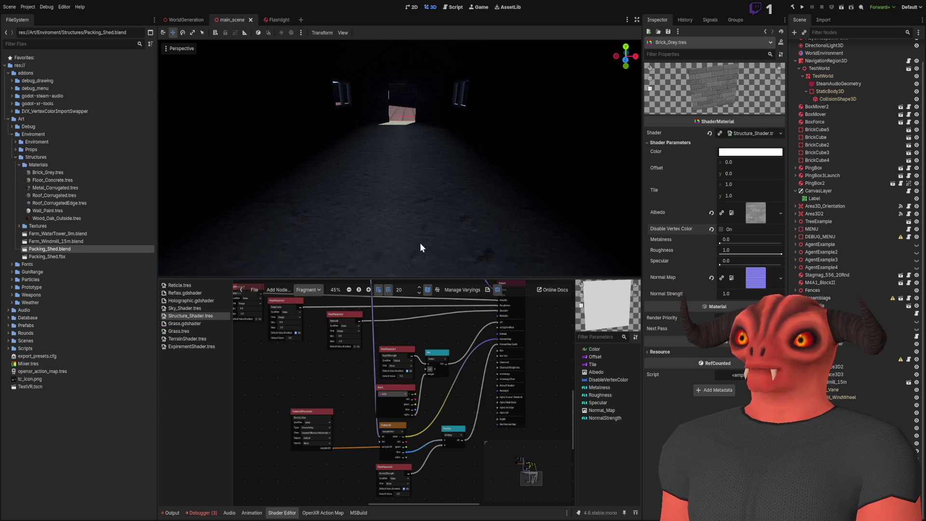
key(s)
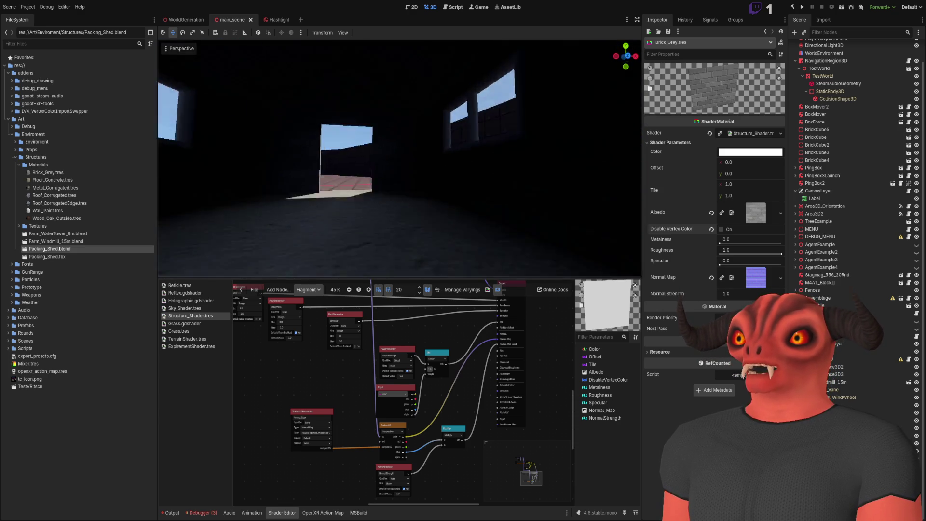
key(w)
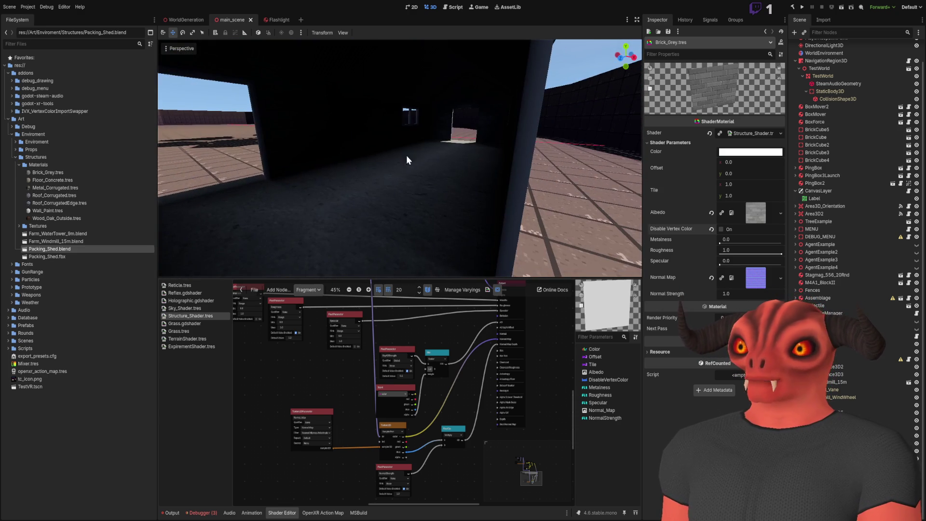
key(alt+Tab)
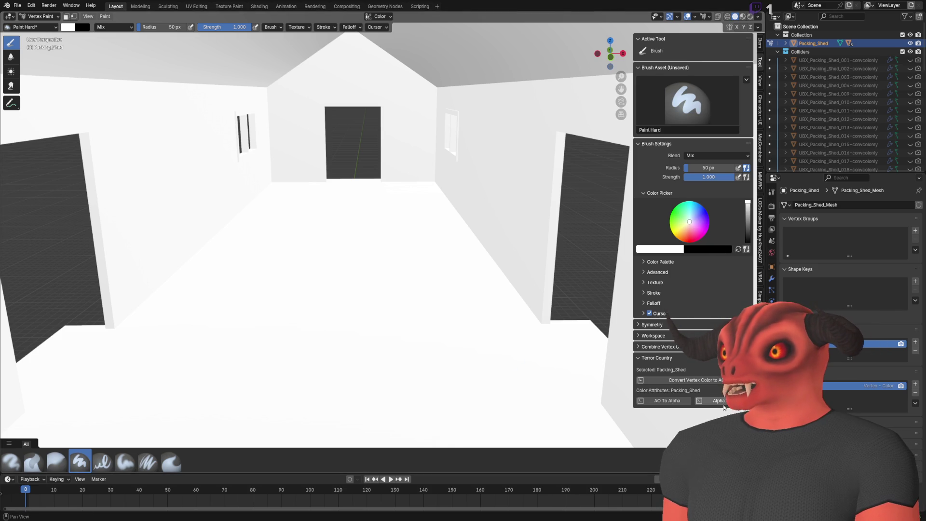
- Make the AO attribute active and orbit the shed interior to inspect the painted floor strip
click(868, 394)
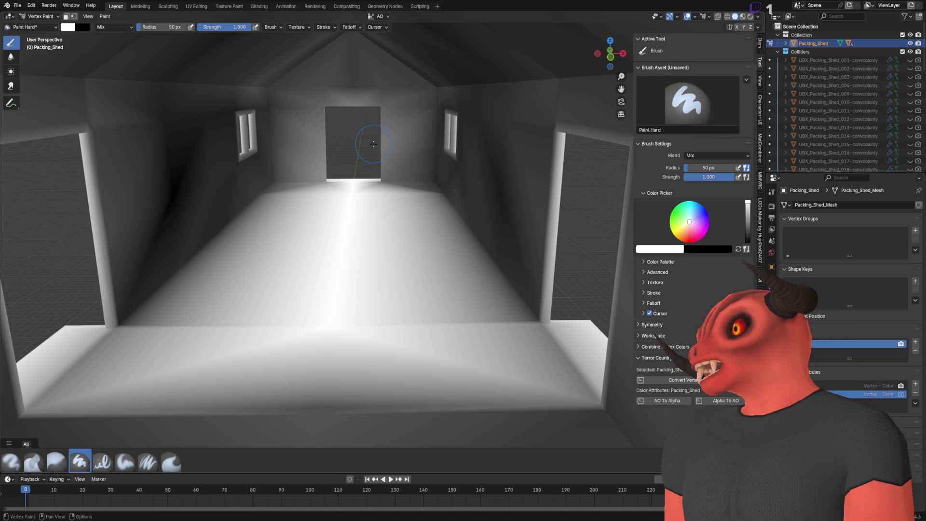
mouse_move(390, 253)
mouse_down()
mouse_move(239, 208)
mouse_move(275, 273)
mouse_move(250, 285)
mouse_move(598, 371)
mouse_up()
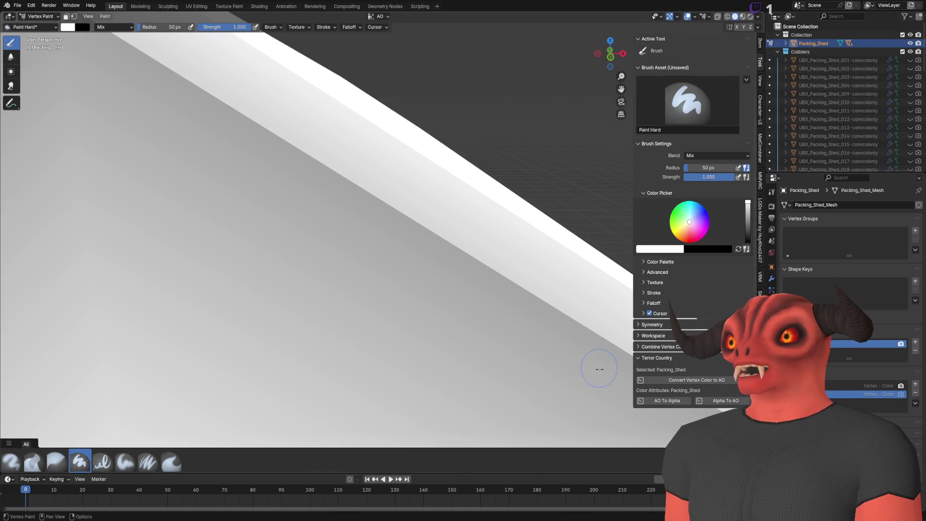
mouse_move(628, 405)
mouse_down()
mouse_move(306, 296)
mouse_move(442, 242)
mouse_up()
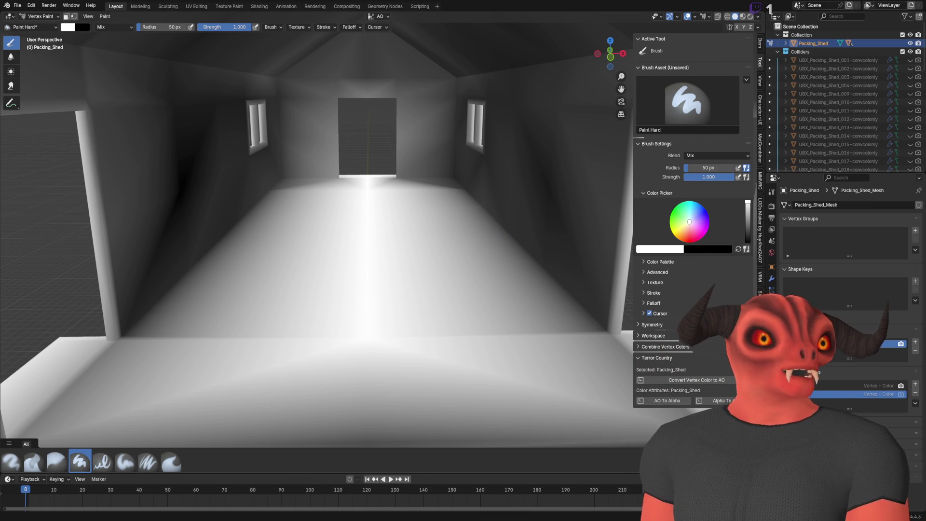
key(alt+Tab)
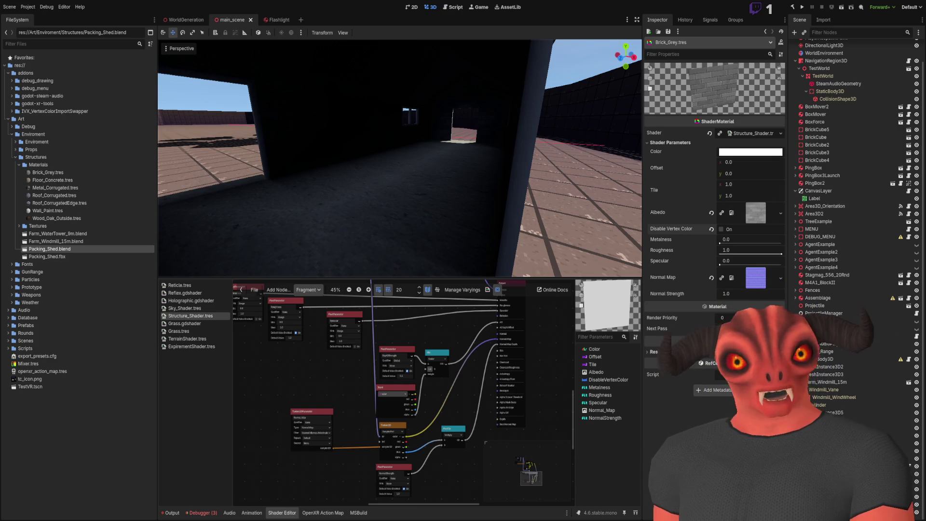
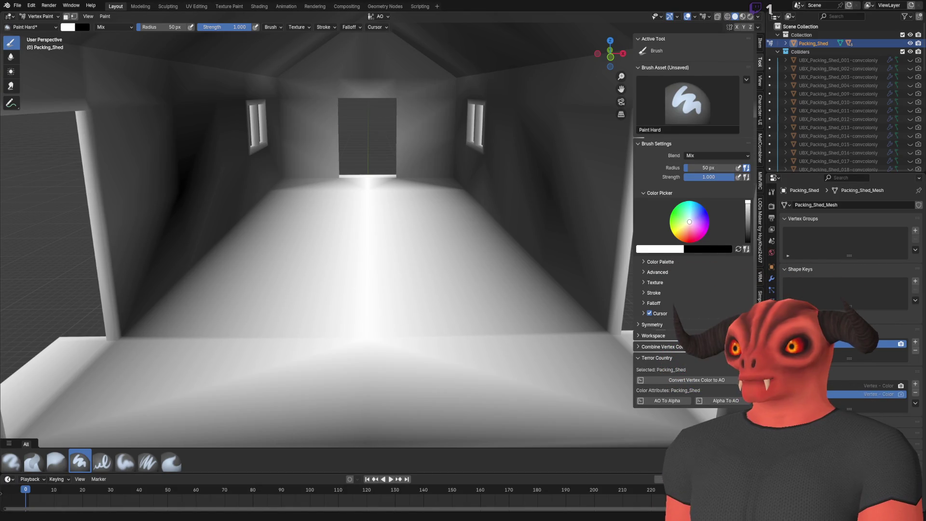
- Bake ambient occlusion into the Packing_Shed's vertex colours from Render properties
drag(457, 148, 282, 167)
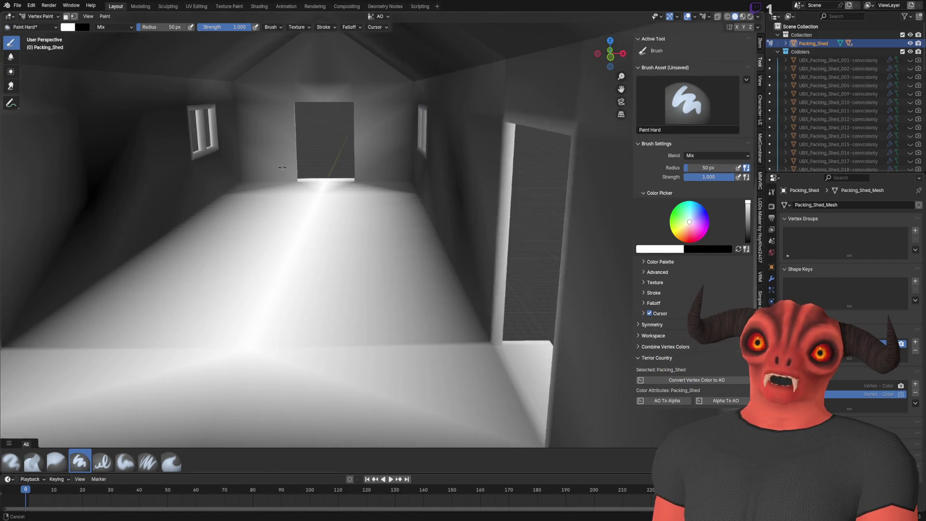
scroll(282, 167, down, 5)
scroll(379, 166, up, 5)
scroll(435, 130, down, 1)
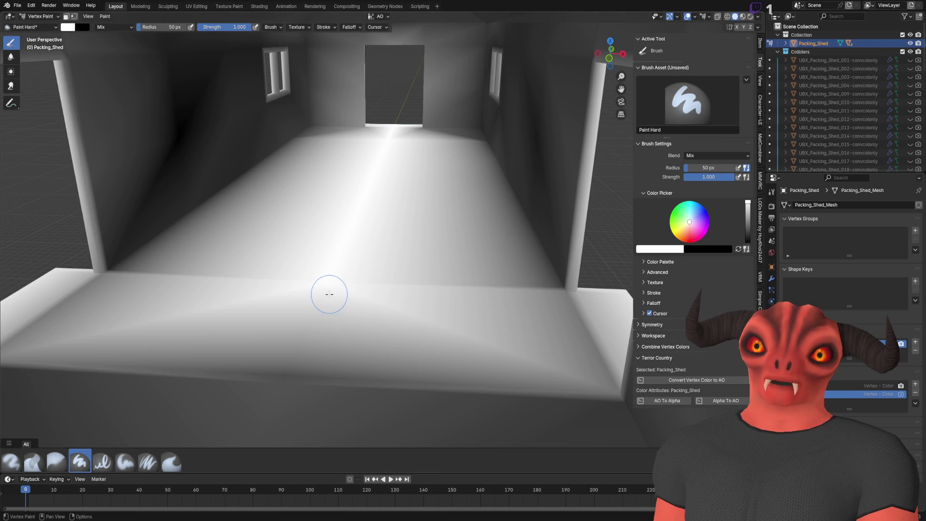
key(Tab)
key(Tab)
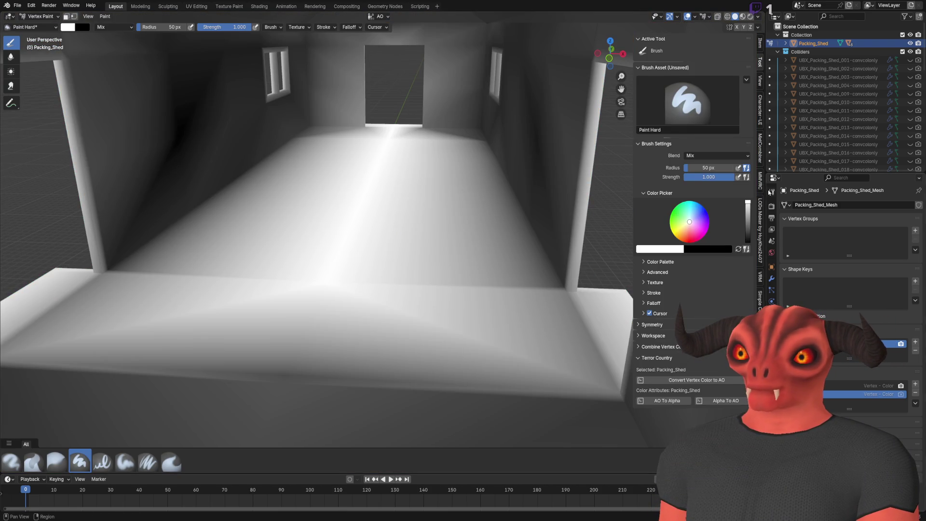
click(771, 192)
scroll(831, 391, down, 3)
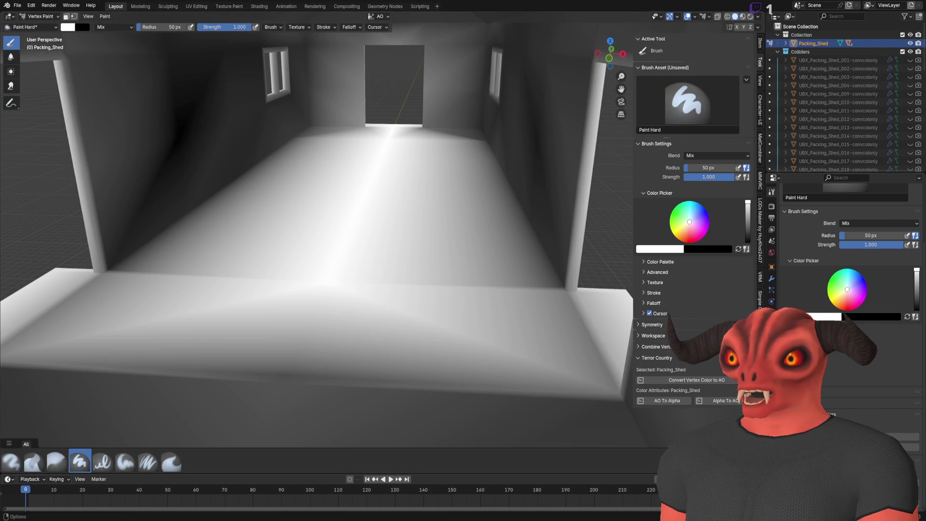
scroll(831, 392, up, 3)
click(771, 208)
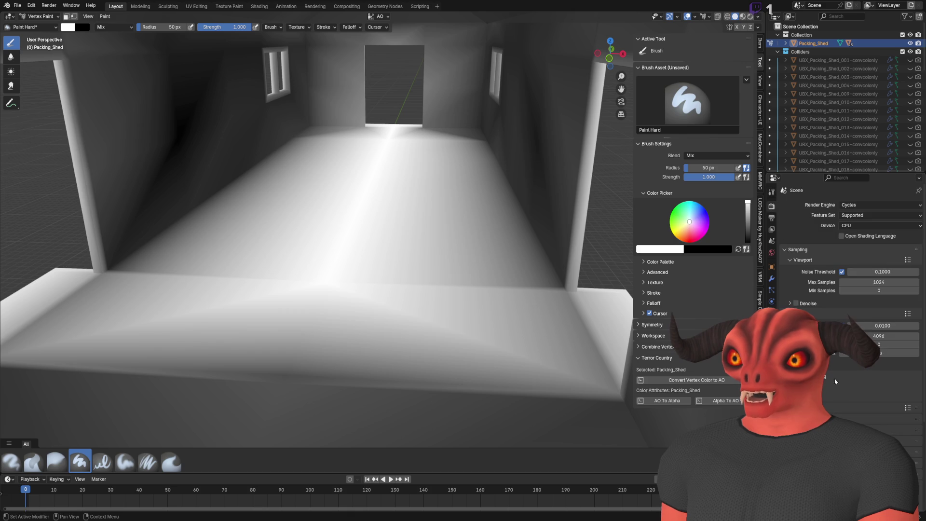
scroll(793, 360, down, 10)
click(854, 380)
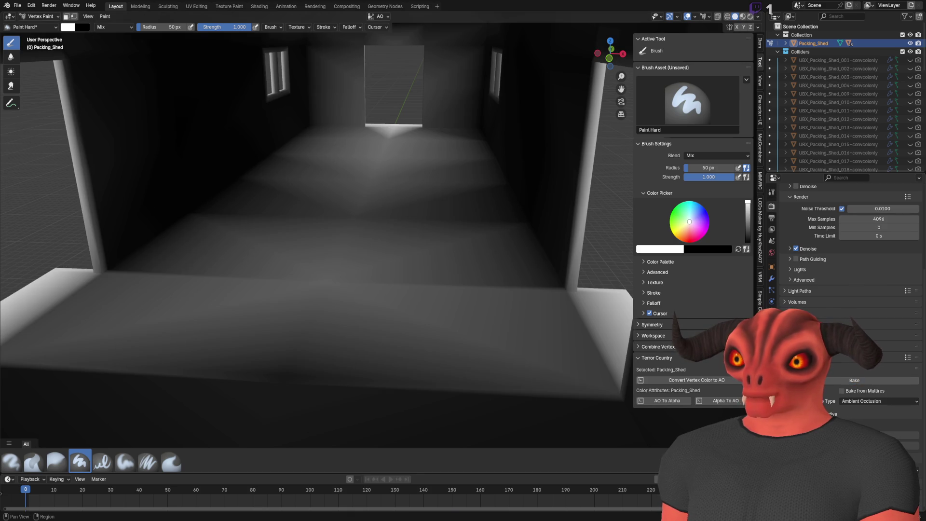
- Switch the viewport from Vertex Paint back to Object Mode
click(771, 324)
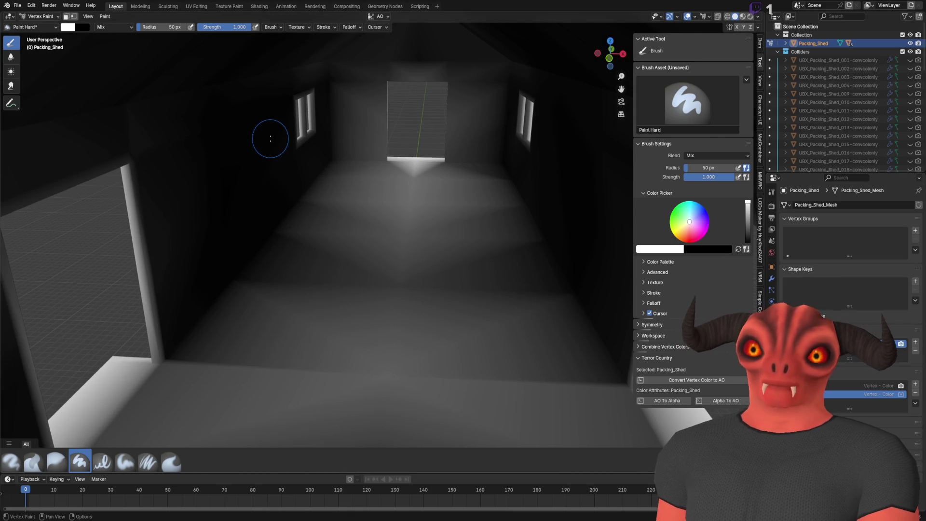
click(41, 16)
click(37, 6)
key(r)
key(Escape)
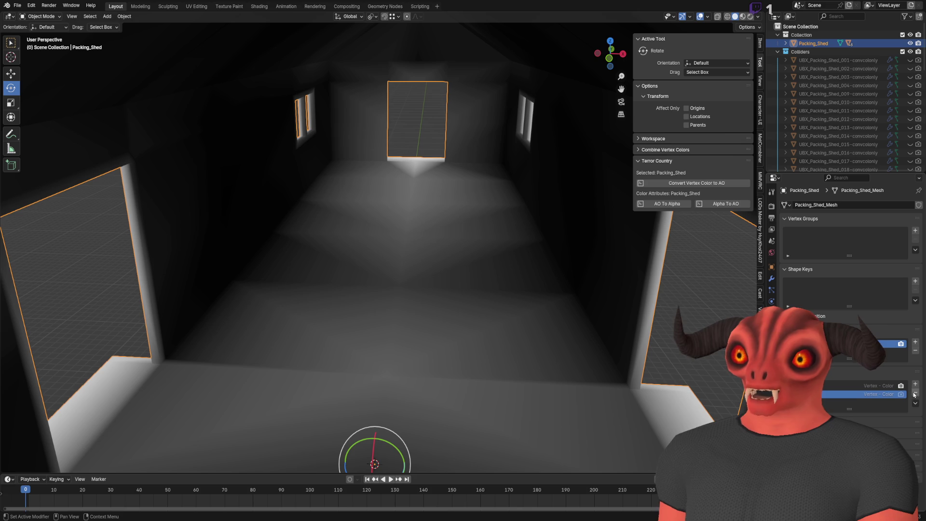
- Remove the duplicate vertex colour attribute and add a new colour attribute named AO
click(915, 392)
click(915, 384)
double_click(868, 390)
text(AO)
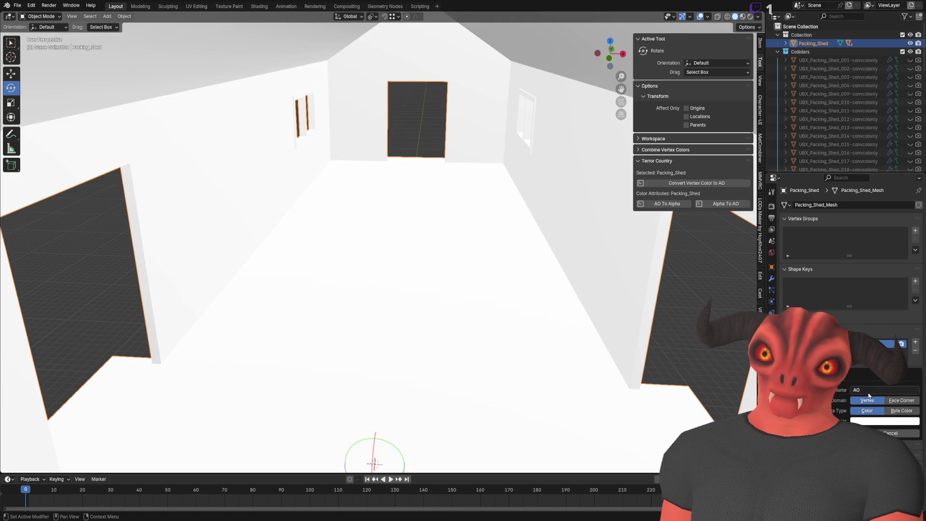
key(Return)
- Bake ambient occlusion into the AO attribute and inspect the baked shading
click(772, 206)
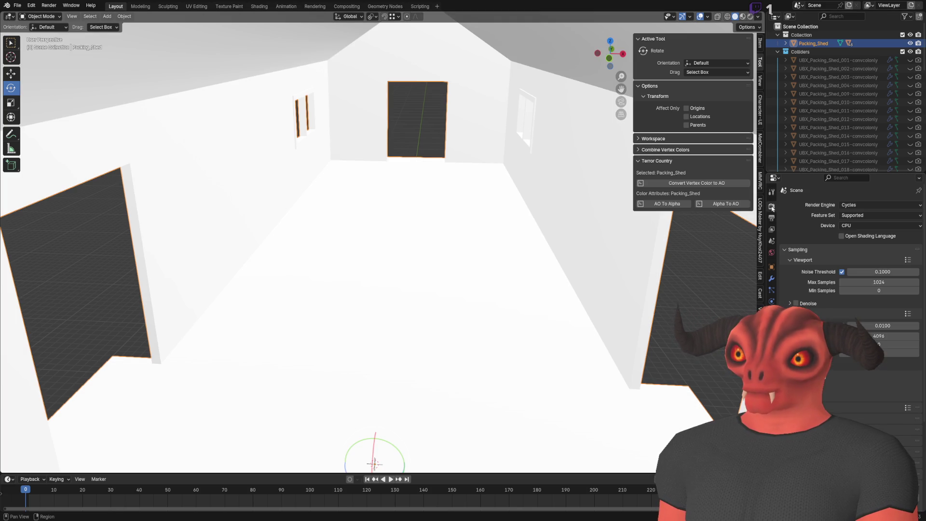
scroll(852, 241, down, 3)
click(860, 385)
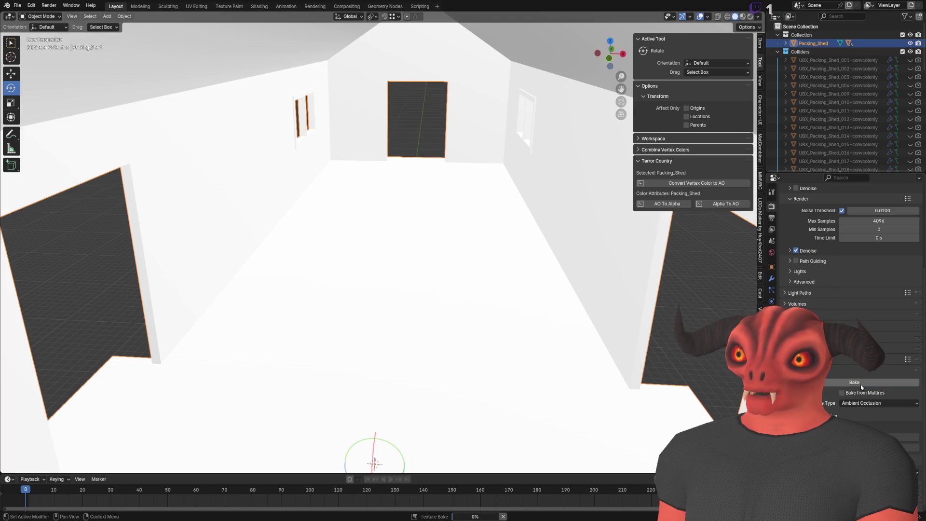
mouse_move(424, 224)
mouse_down()
mouse_move(363, 157)
mouse_move(548, 200)
mouse_move(436, 242)
mouse_move(320, 233)
mouse_move(486, 263)
mouse_move(460, 265)
mouse_move(453, 244)
mouse_move(435, 237)
mouse_move(448, 290)
mouse_move(475, 271)
mouse_up()
- Preview the shed in rendered shading, return to the baked-colour preview, then go to the Art Pipeline note
click(751, 17)
drag(497, 193, 506, 188)
mouse_move(511, 135)
mouse_down()
mouse_move(490, 126)
mouse_move(418, 139)
mouse_move(485, 140)
mouse_move(411, 152)
mouse_move(428, 150)
mouse_move(409, 187)
mouse_move(412, 212)
mouse_move(548, 213)
mouse_move(370, 214)
mouse_move(419, 215)
mouse_move(480, 248)
mouse_move(496, 215)
mouse_move(478, 218)
mouse_up()
key(Escape)
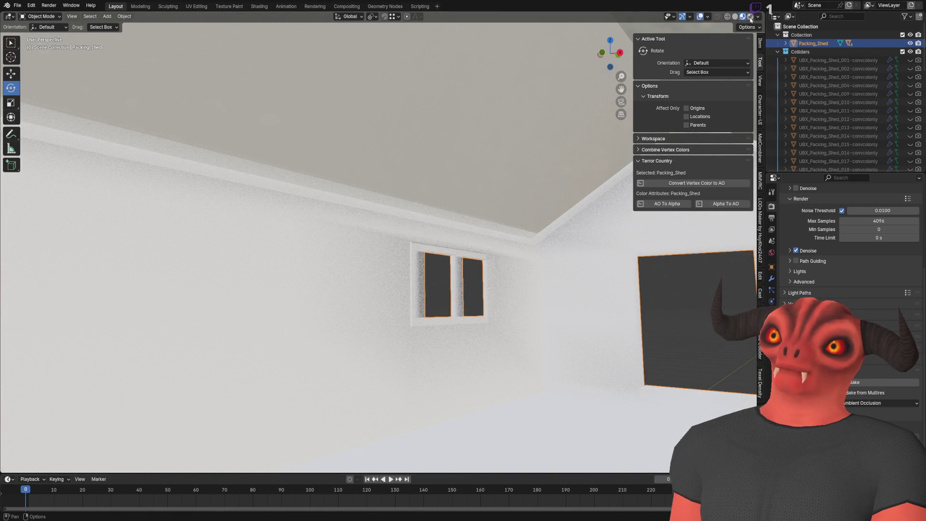
click(738, 20)
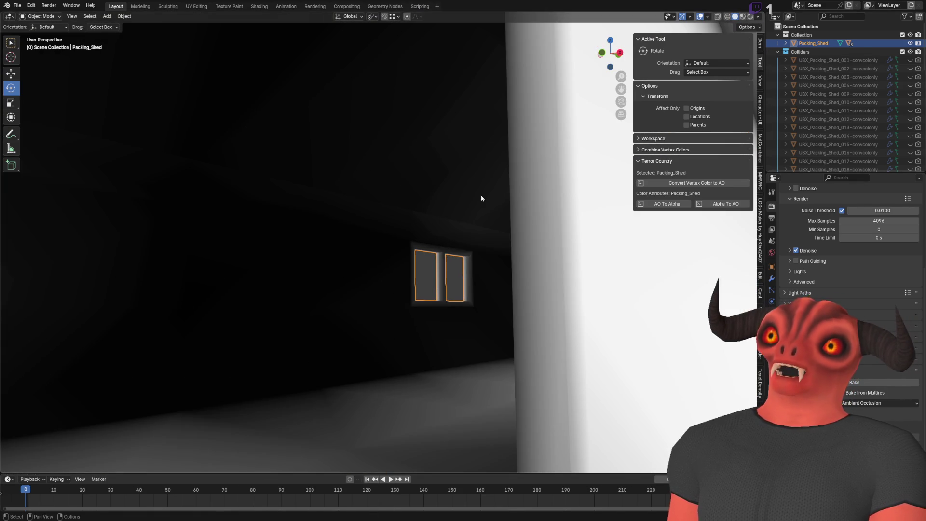
click(758, 17)
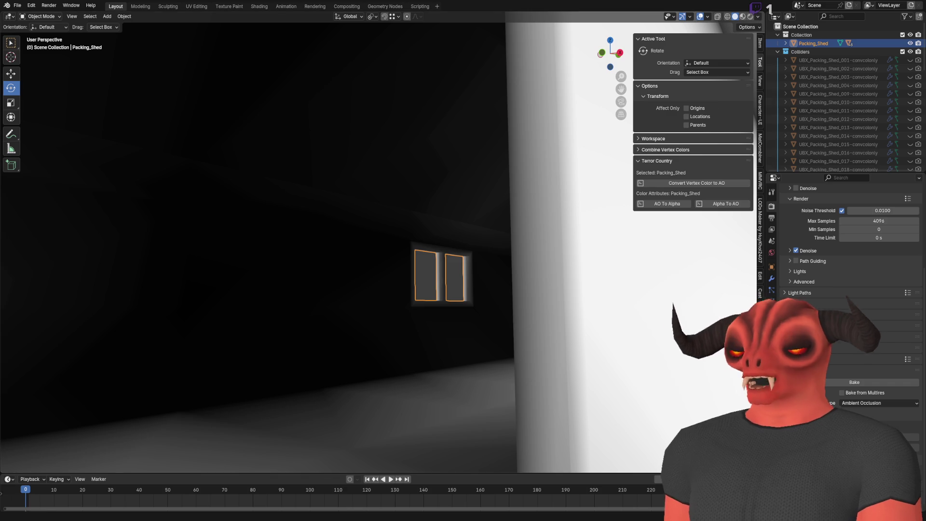
key(alt+Tab)
drag(177, 374, 194, 381)
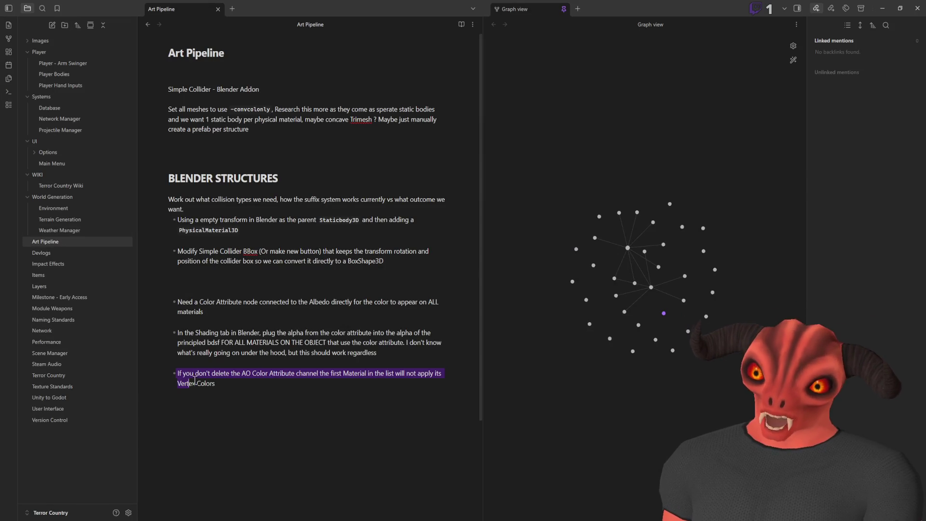
- Delete the uncertain 'I don't know ... regardless' remark from the Shading-tab bullet, then return to Blender
click(304, 385)
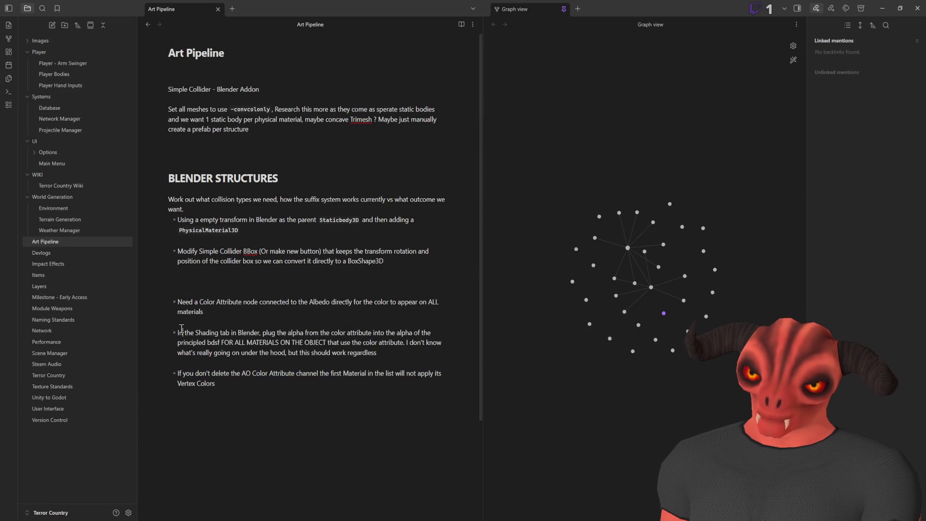
drag(178, 333, 440, 355)
click(439, 354)
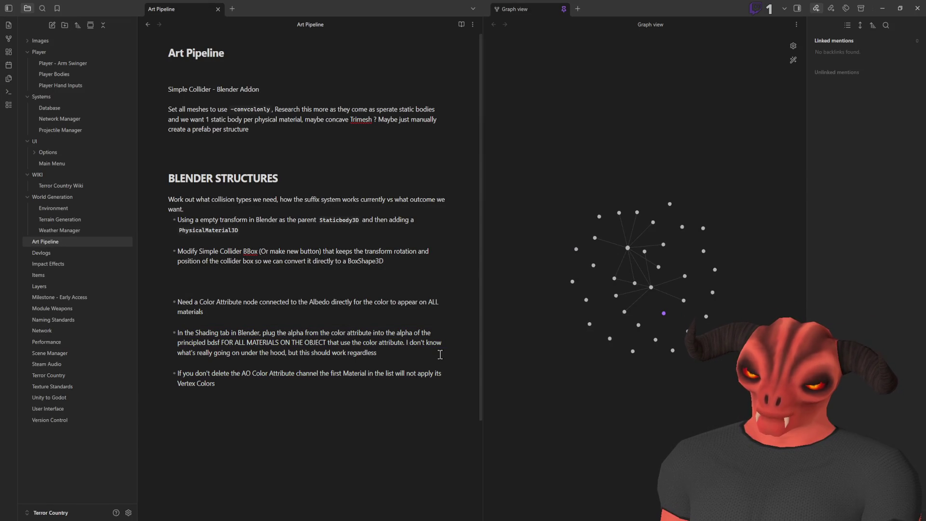
drag(431, 354, 404, 342)
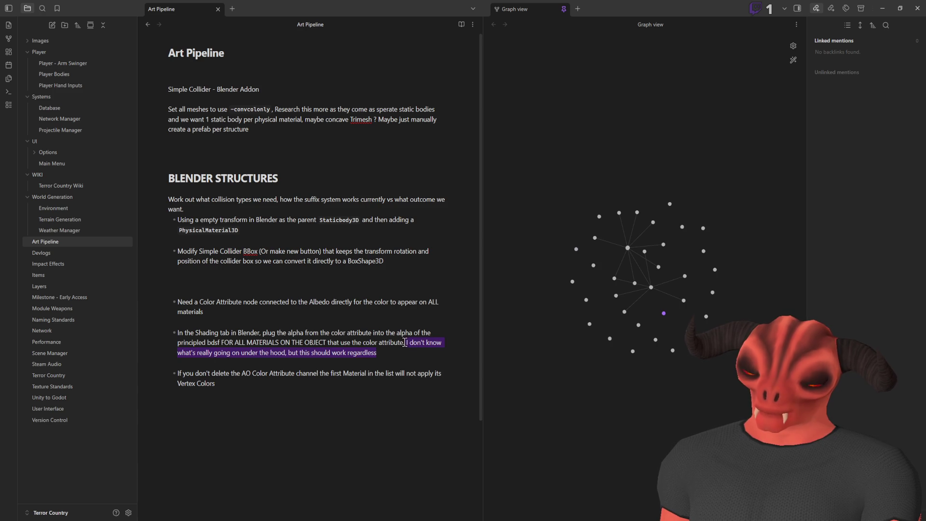
key(BackSpace)
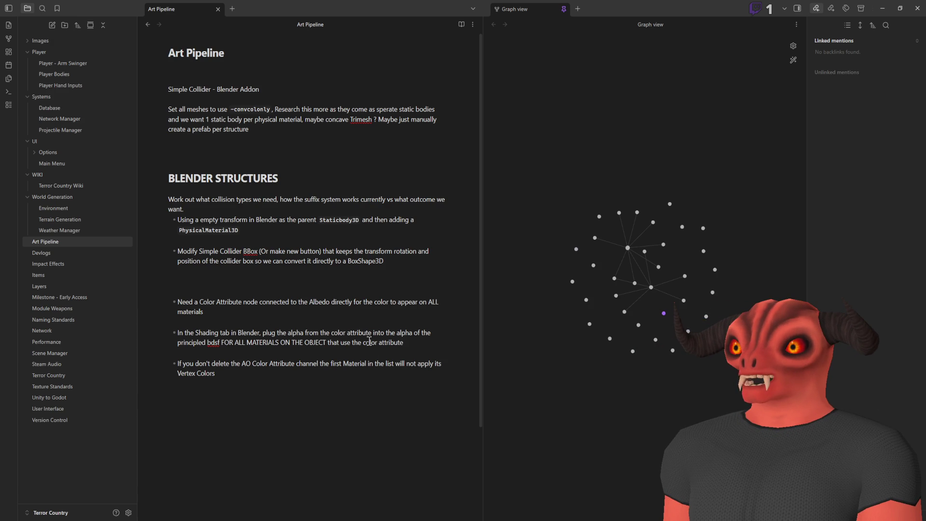
key(alt+Tab)
right_click(364, 175)
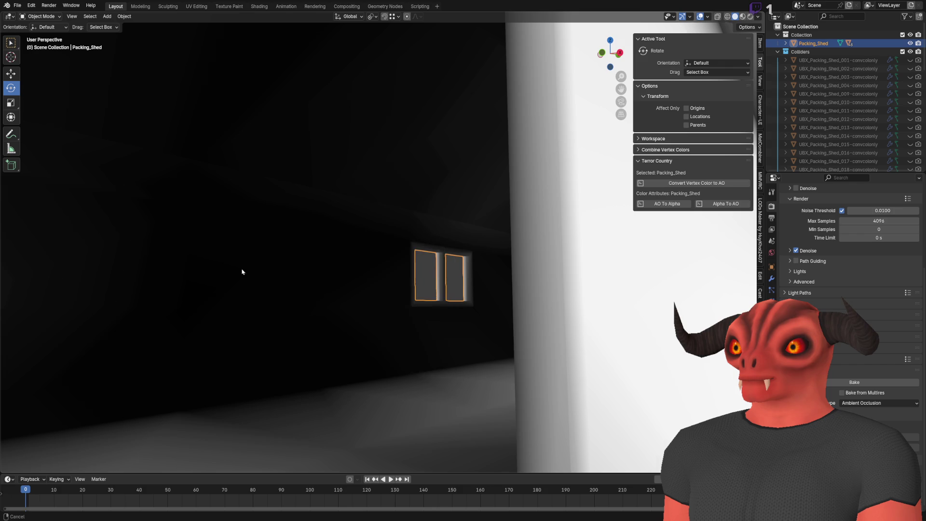
- Frame the shed in the viewport and save Packing_Shed.blend
key(KP_Decimal)
click(384, 314)
scroll(356, 314, up, 10)
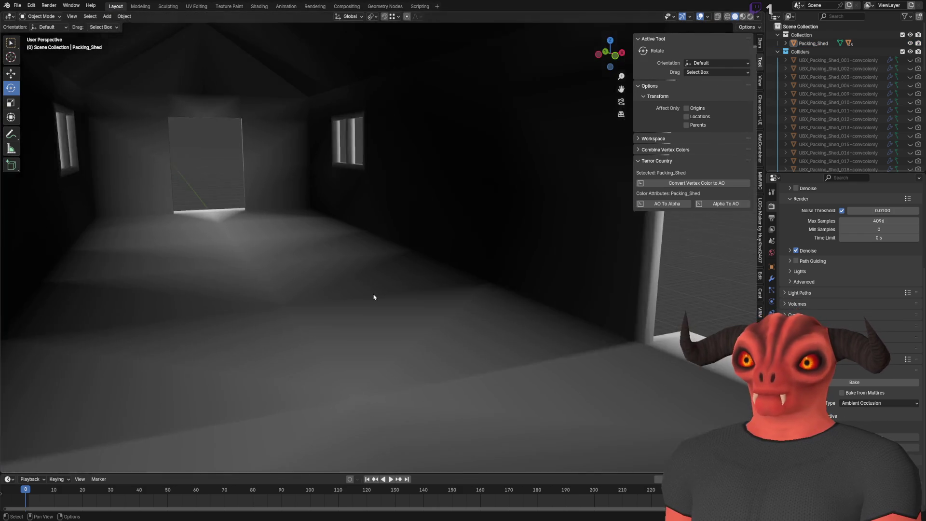
mouse_move(374, 297)
mouse_down()
mouse_move(407, 264)
mouse_move(491, 295)
mouse_move(476, 308)
mouse_move(359, 286)
mouse_move(479, 172)
mouse_move(444, 252)
mouse_move(490, 235)
mouse_move(324, 241)
mouse_move(279, 277)
mouse_move(288, 290)
mouse_move(283, 267)
mouse_move(498, 300)
mouse_move(461, 262)
mouse_move(339, 253)
mouse_move(304, 264)
mouse_up()
key(ctrl+s)
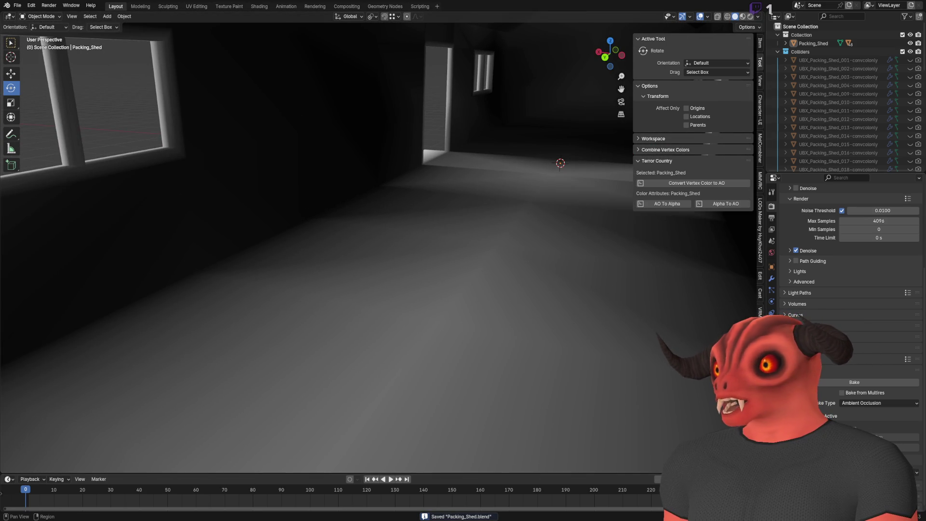
- Copy the shed's AO into the colour alpha, remove the second vertex colour attribute, save, and move to Godot
click(814, 43)
click(772, 324)
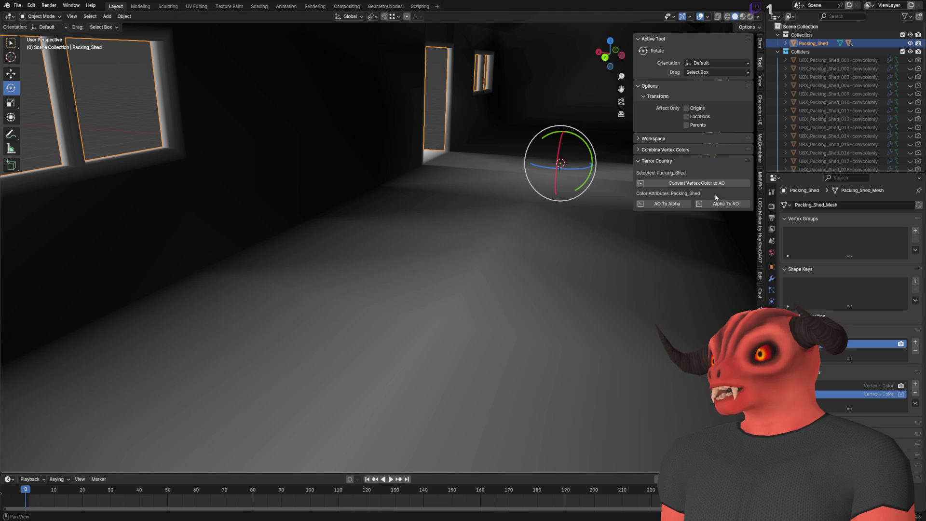
click(680, 208)
click(906, 394)
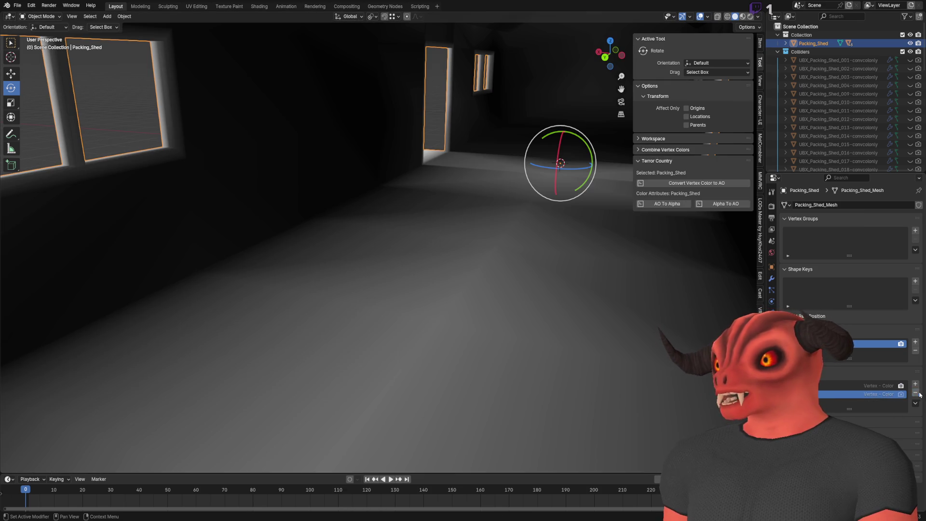
click(919, 394)
key(ctrl+s)
key(alt+Tab)
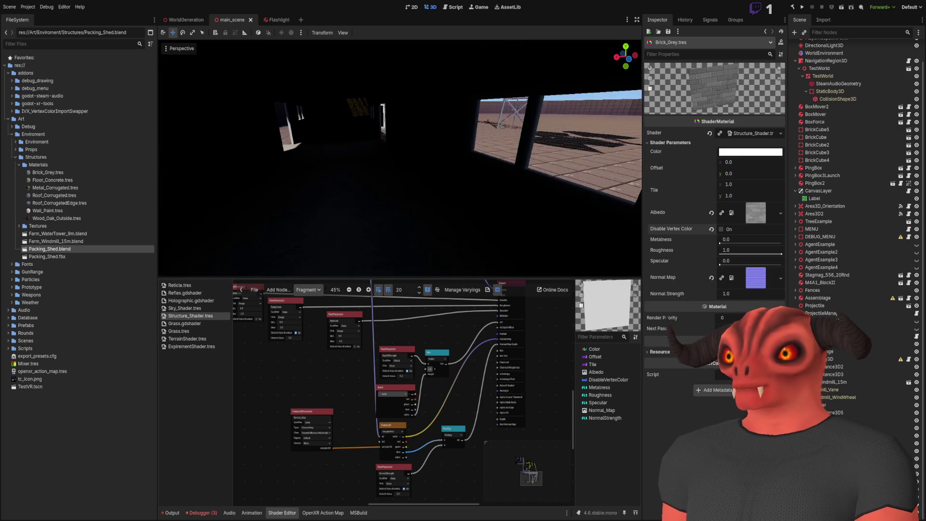
- Set WorldEnvironment's ambient Sky Contribution to 1.0 after briefly comparing it at 0.0
scroll(824, 89, up, 2)
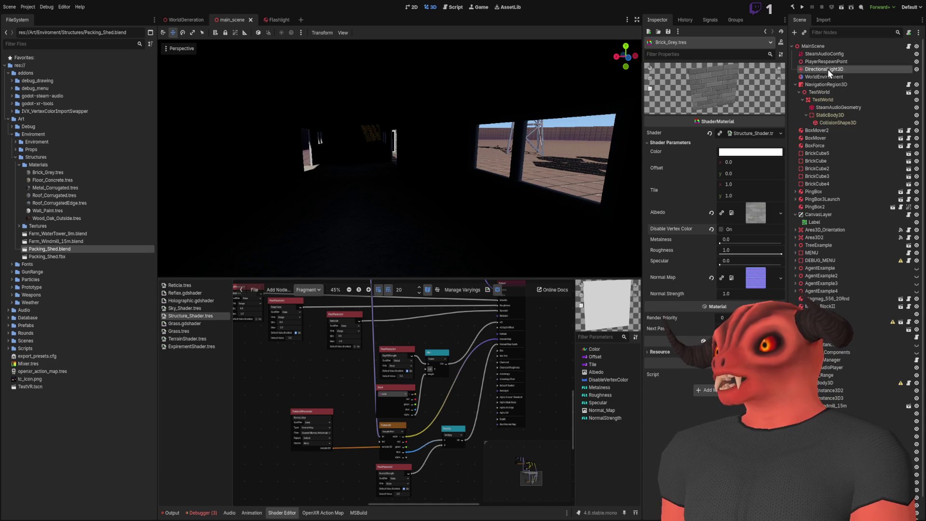
click(829, 77)
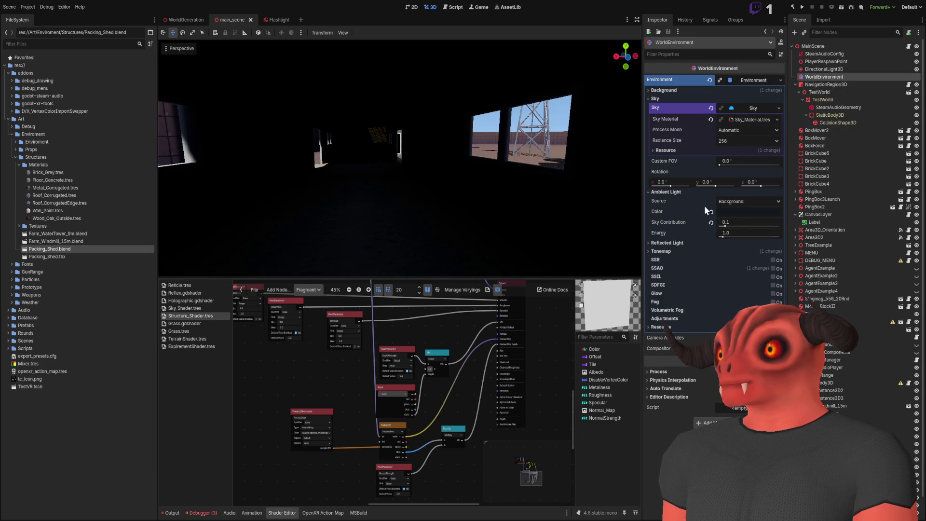
drag(727, 228, 782, 231)
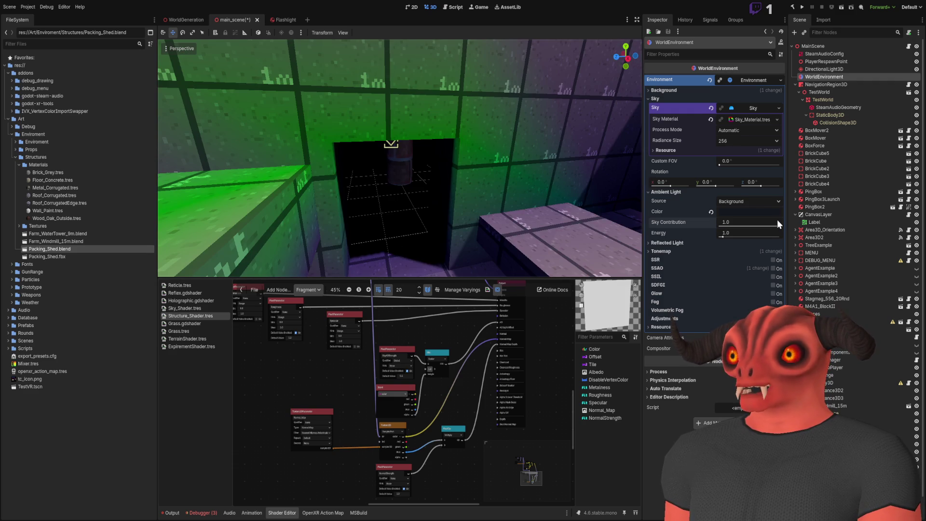
drag(779, 224, 697, 225)
click(710, 223)
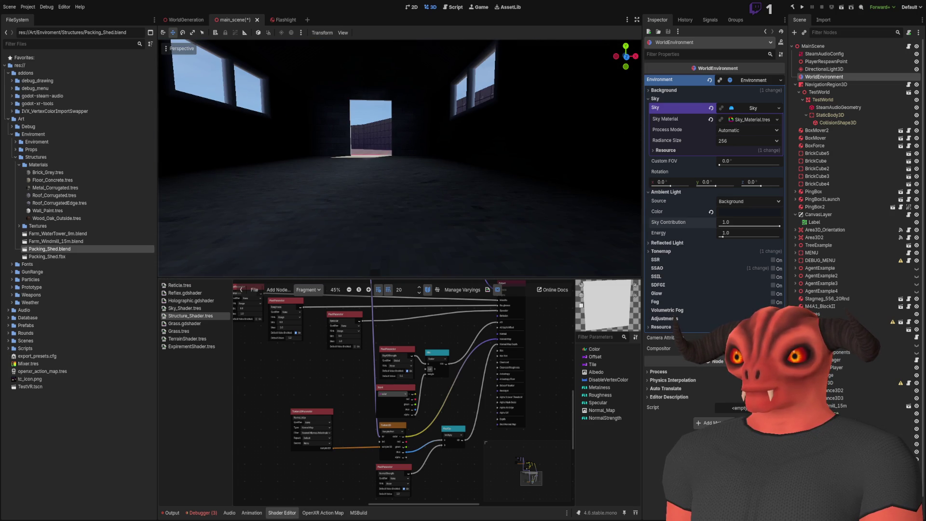
click(404, 137)
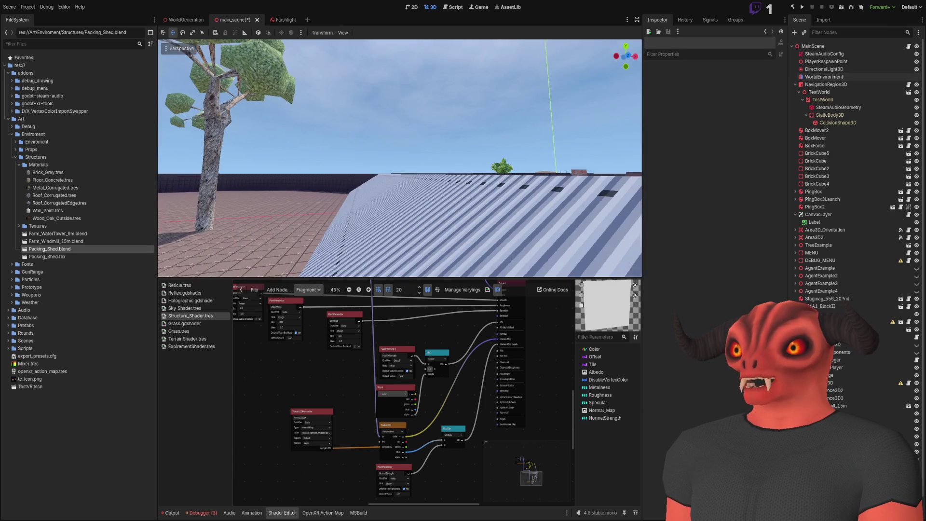
- Fly the view over the shed to inspect and select the reflection probe
key(w)
key(s)
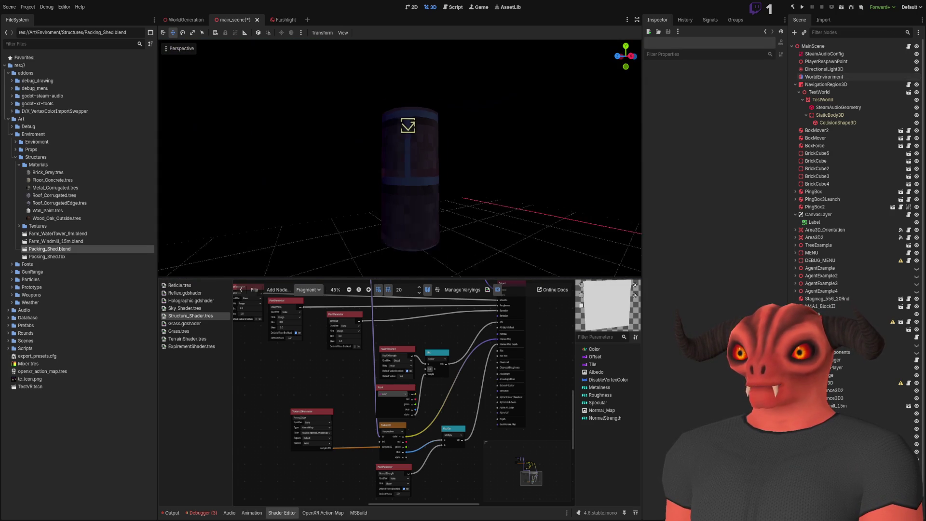
click(412, 121)
key(s)
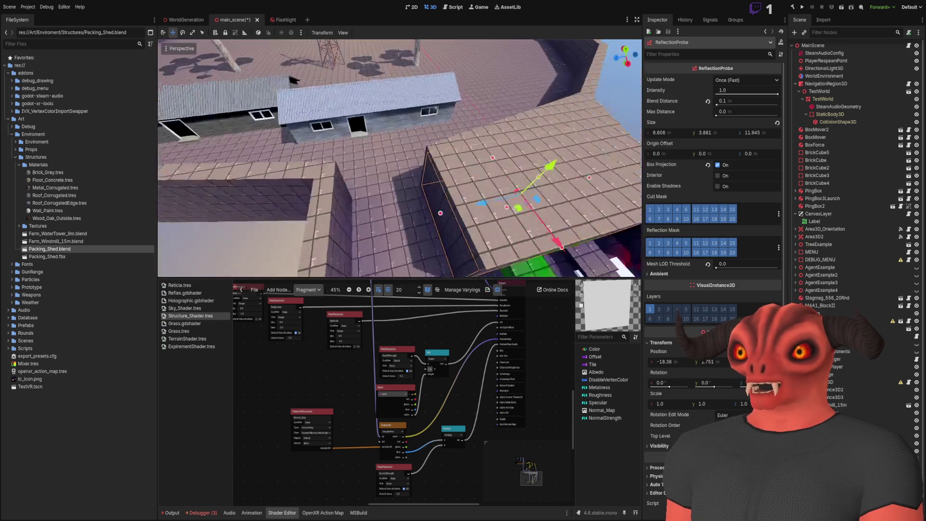
key(ctrl+z)
key(w)
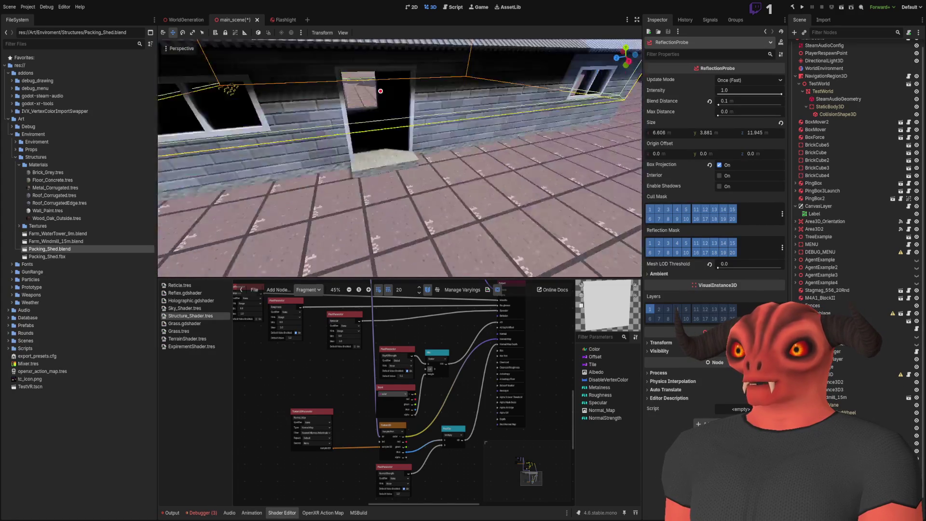
key(w)
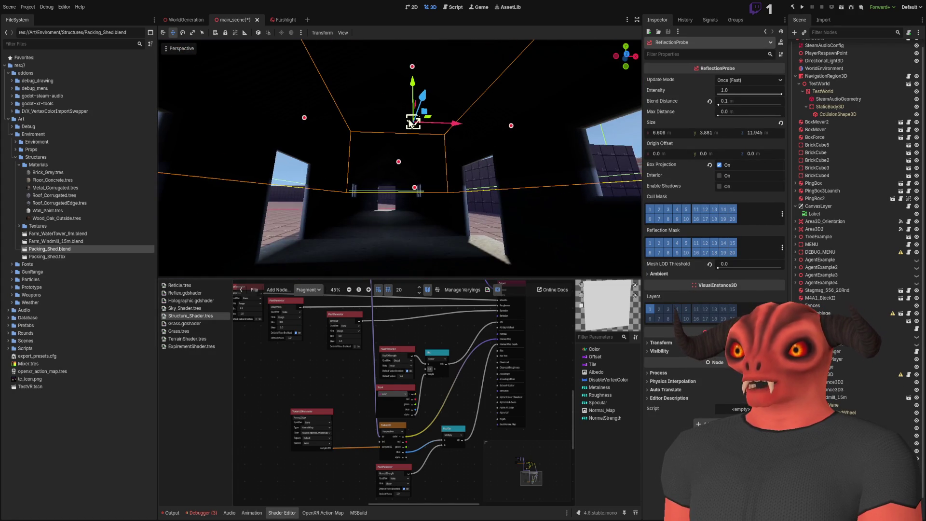
key(s)
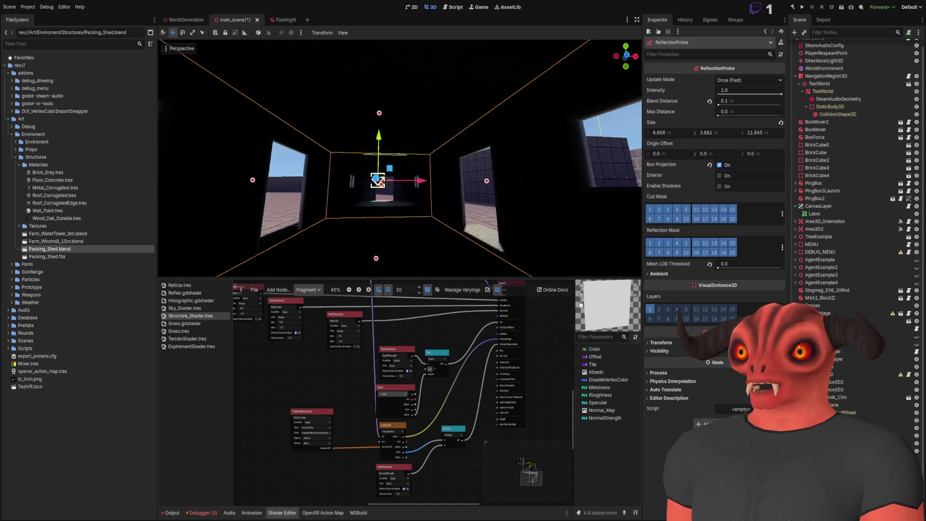
key(e)
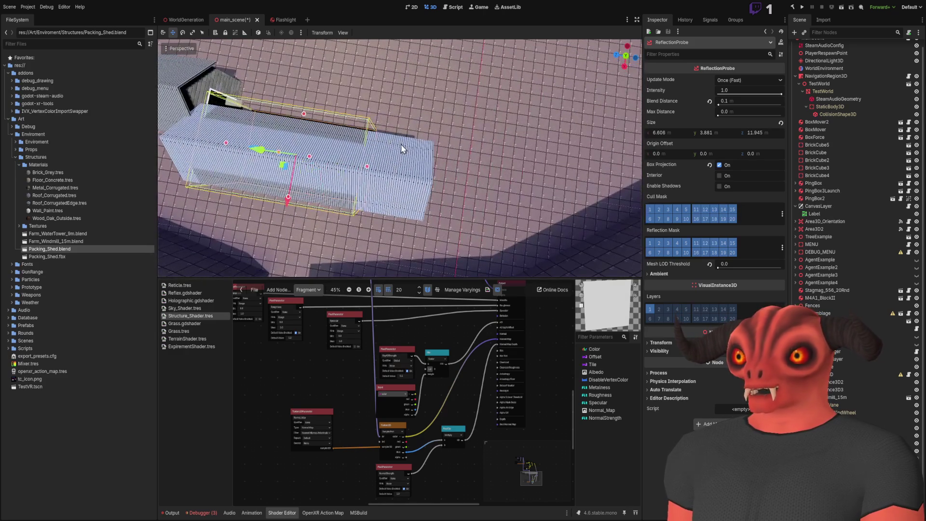
click(446, 171)
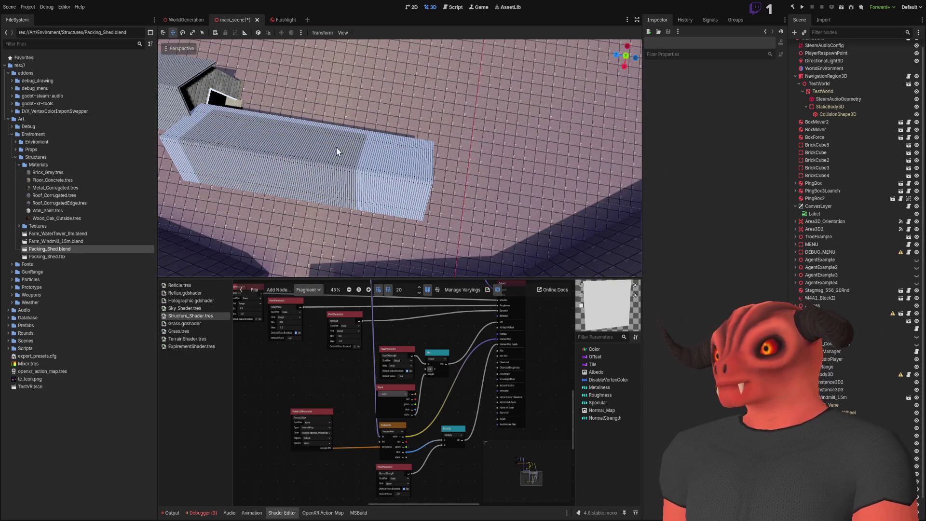
click(895, 366)
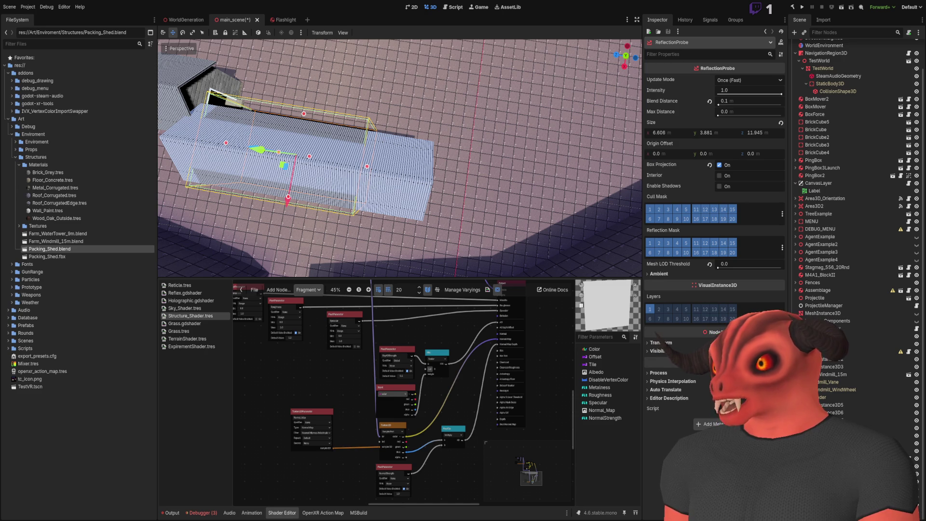
- Duplicate the reflection probe and delete the old Packing_Shed model and Packing_Shed.fbx
key(ctrl+d)
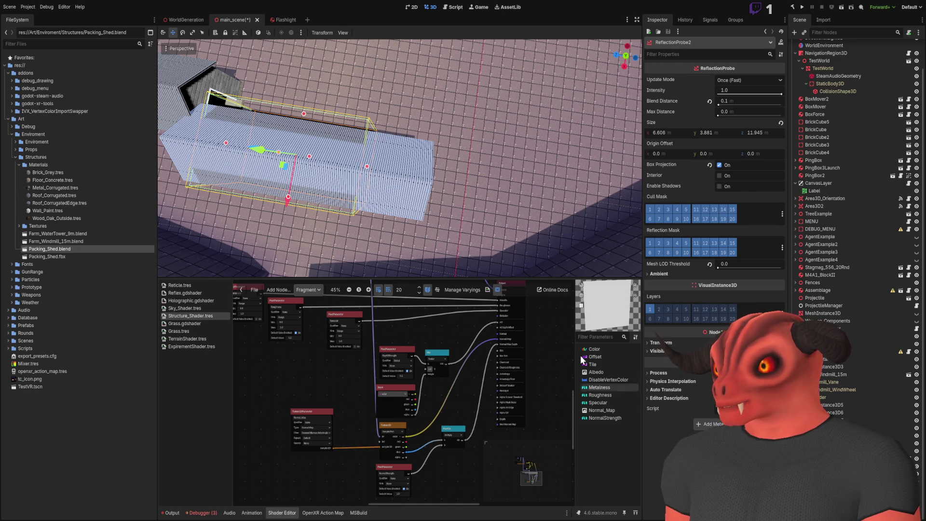
click(361, 125)
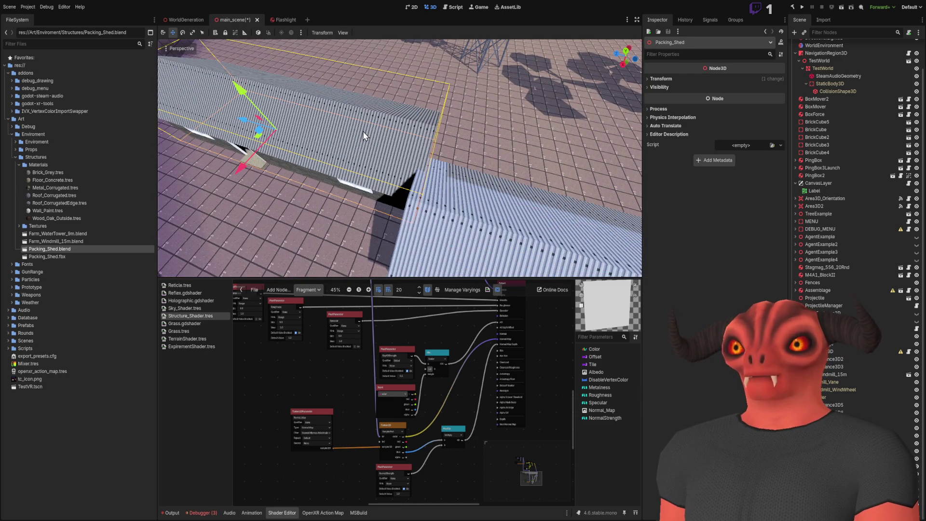
key(Delete)
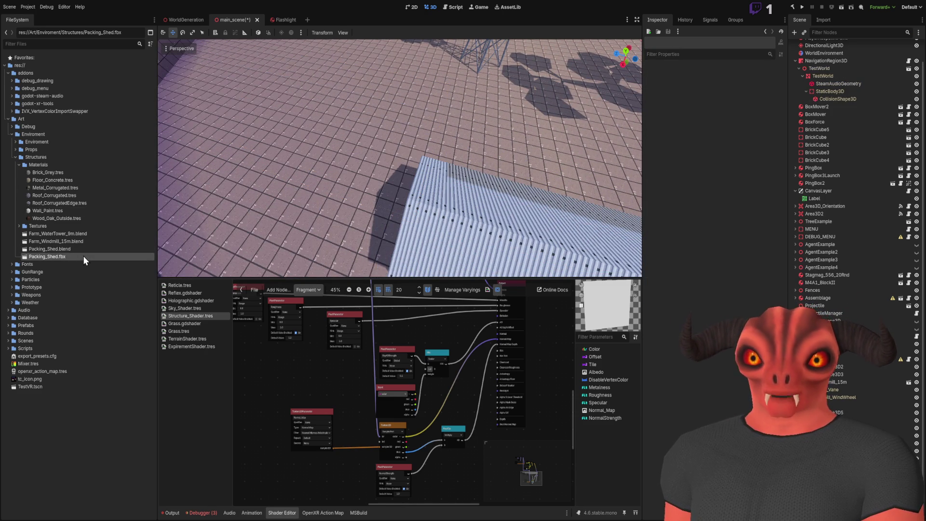
key(w)
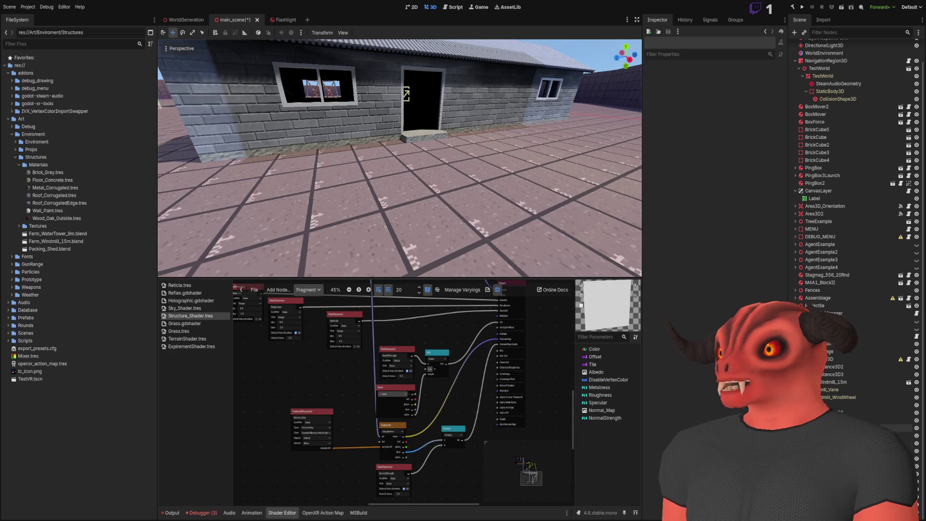
- Fit ReflectionProbe2 to the shed, narrowing its width and lengthening it to about 17.3
click(406, 94)
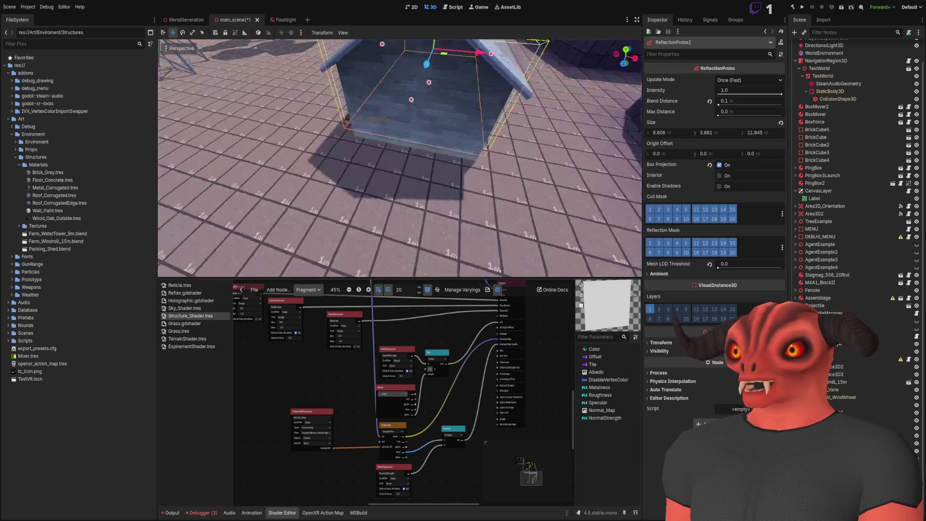
key(w)
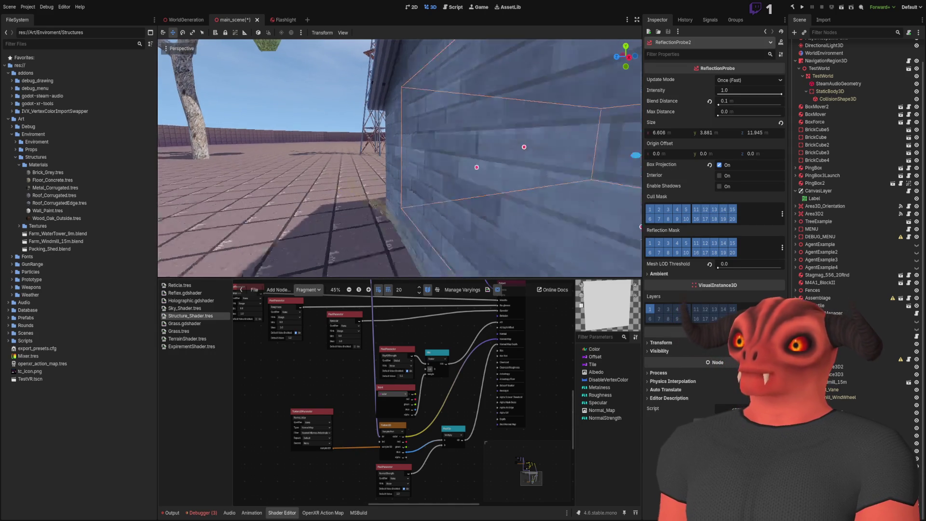
key(w)
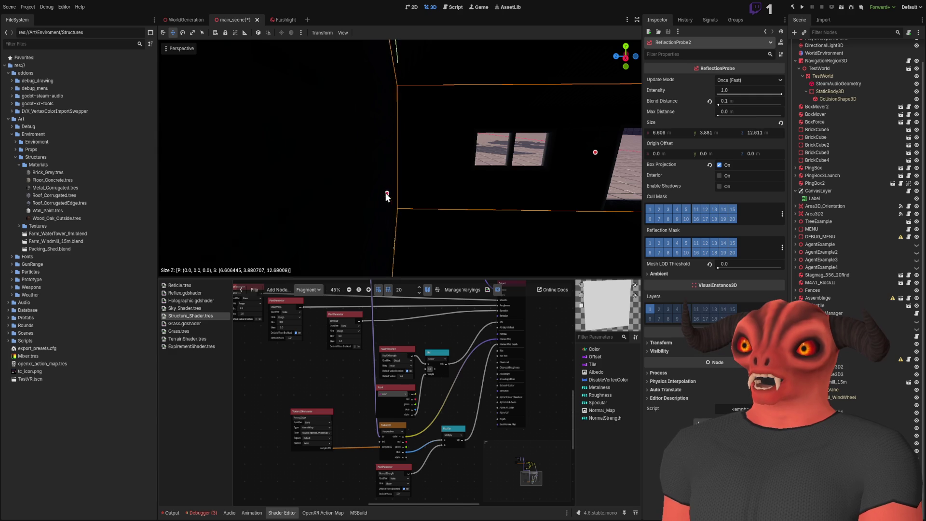
key(s)
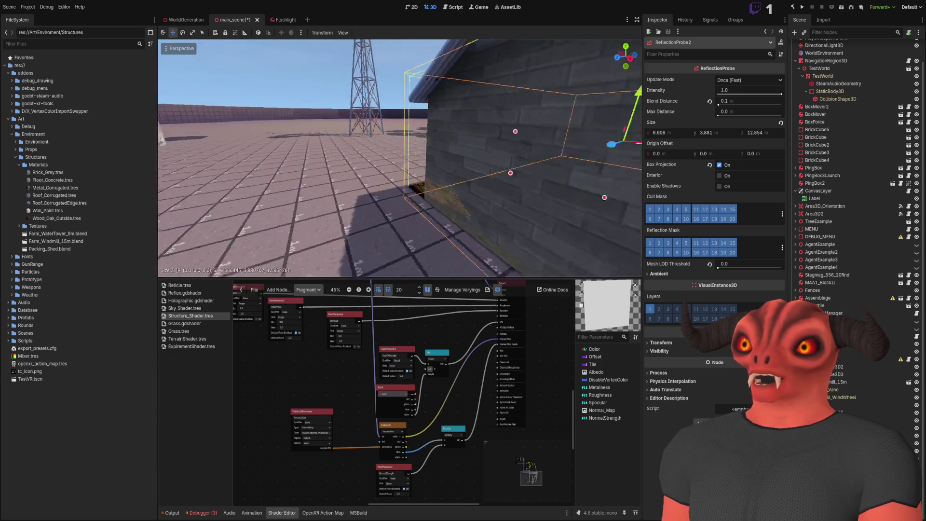
key(a)
mouse_move(378, 140)
mouse_down()
mouse_move(430, 150)
mouse_move(414, 157)
mouse_up()
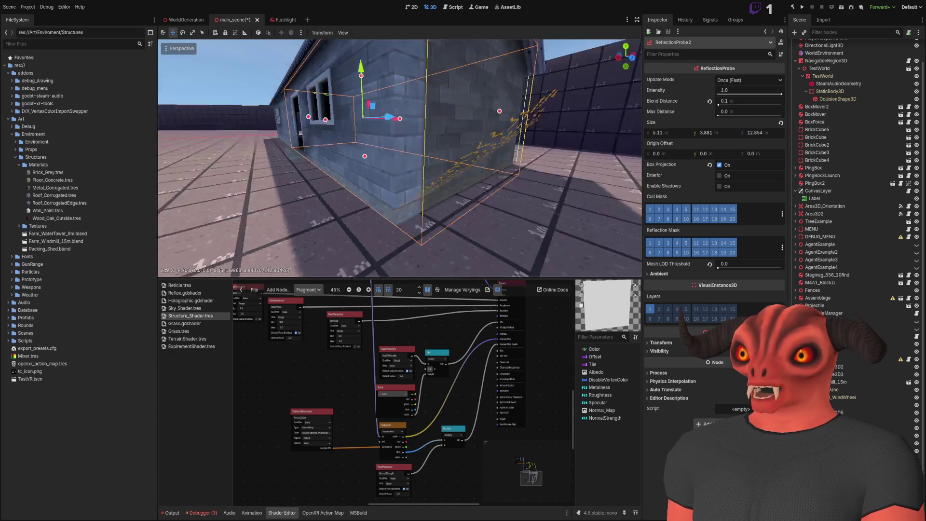
drag(425, 124, 427, 129)
key(a)
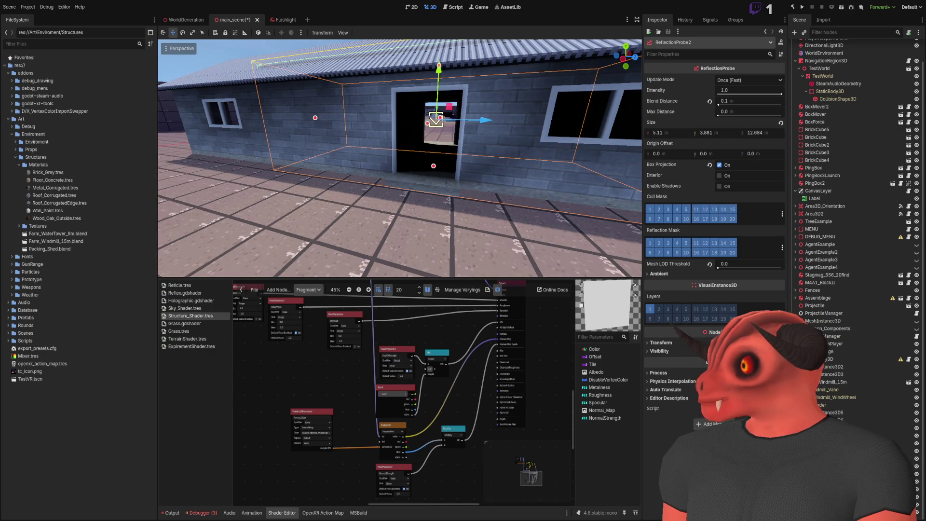
key(a)
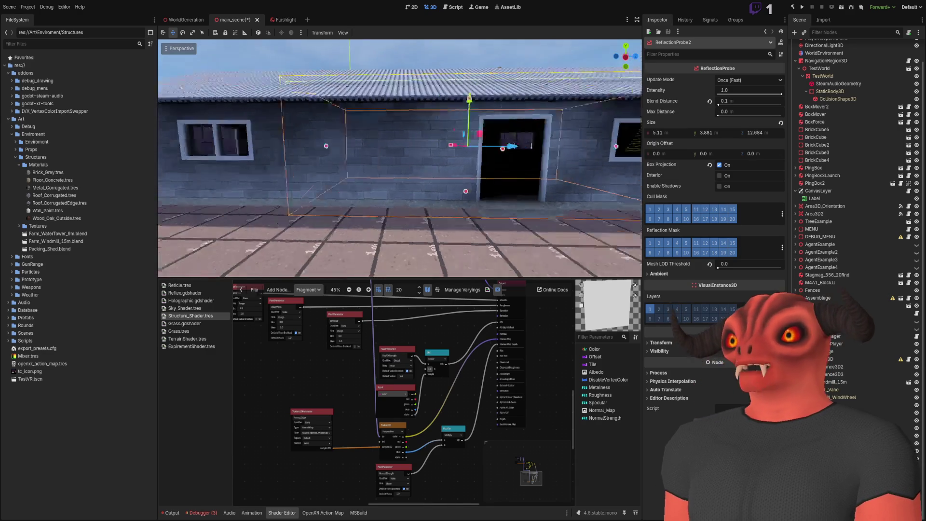
drag(466, 131, 350, 144)
- Tighten ReflectionProbe2's width and height to the shed, ending at 4.58 × 3.389 × 17.256
key(a)
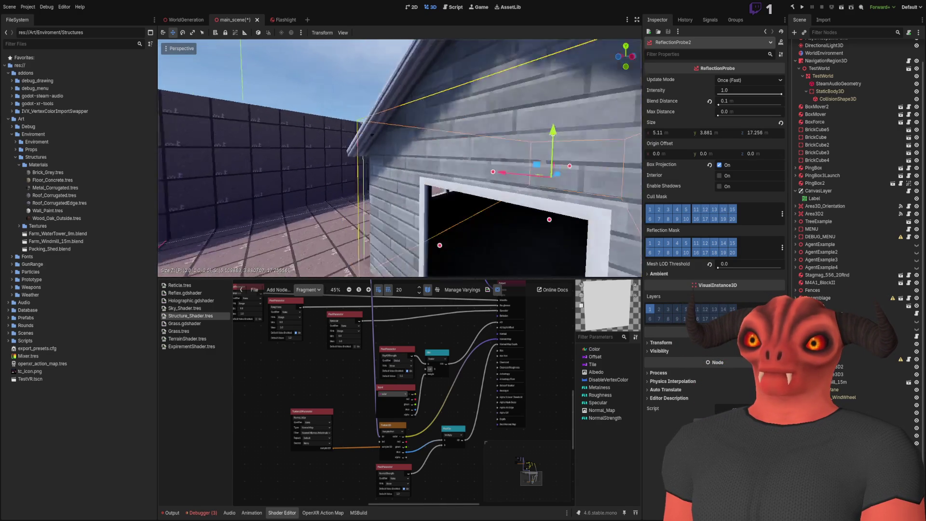
drag(361, 139, 368, 143)
key(a)
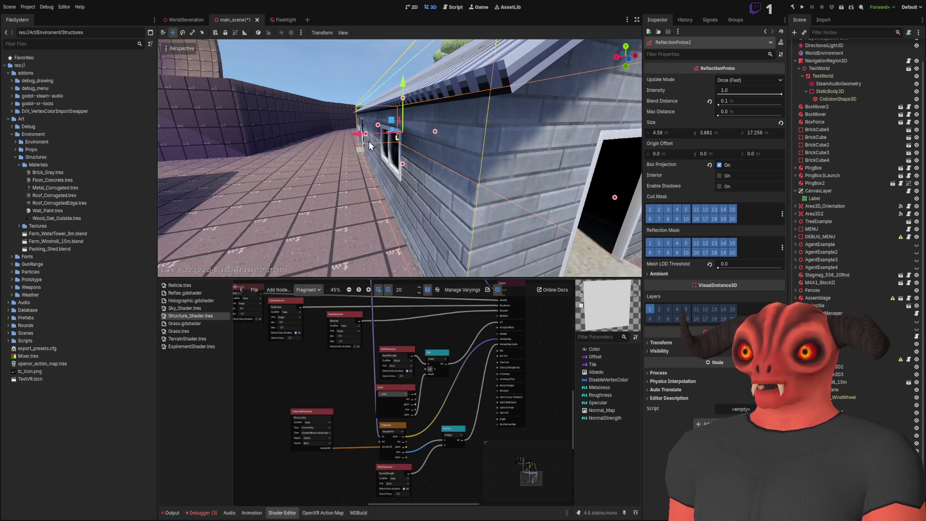
key(s)
key(e)
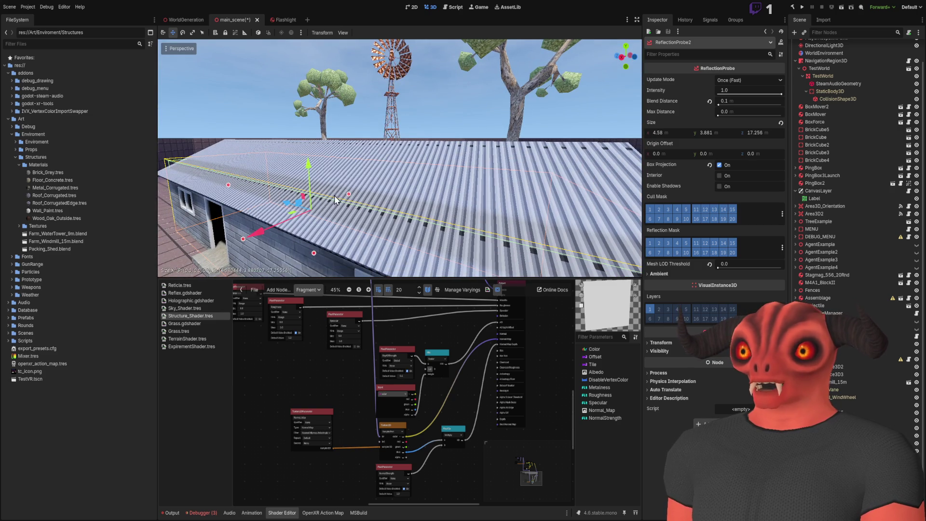
mouse_move(347, 194)
mouse_down()
mouse_move(352, 210)
mouse_move(369, 212)
mouse_up()
key(s)
key(w)
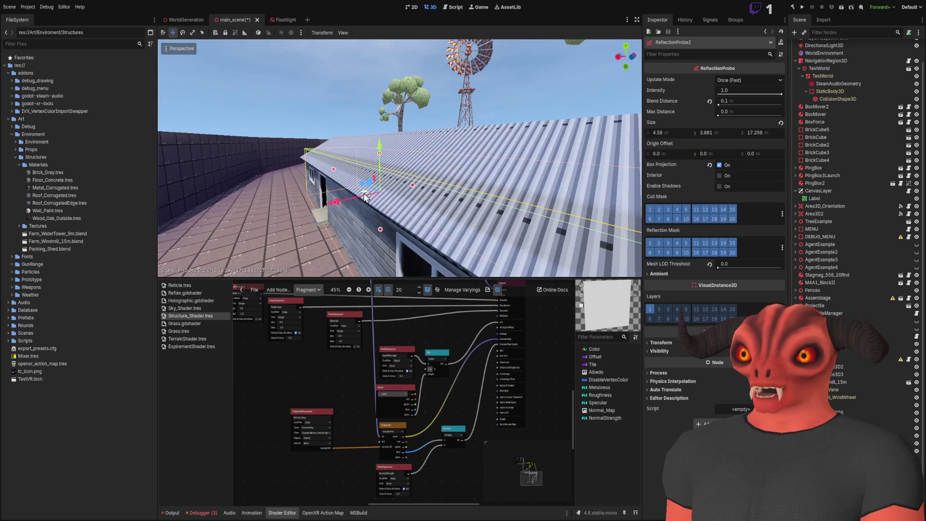
drag(379, 156, 380, 162)
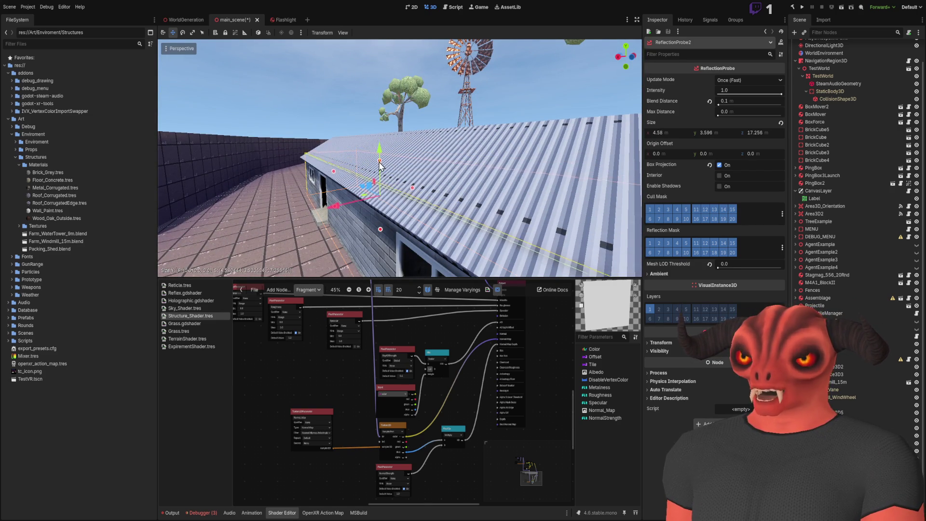
key(s)
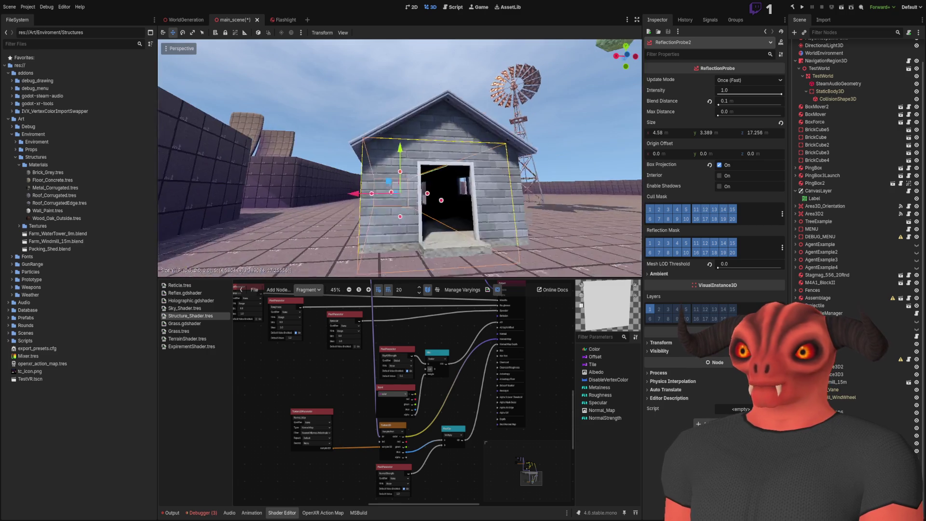
click(359, 104)
- Select ReflectionProbe2 inside the shed and adjust its box height to fit the walls
key(w)
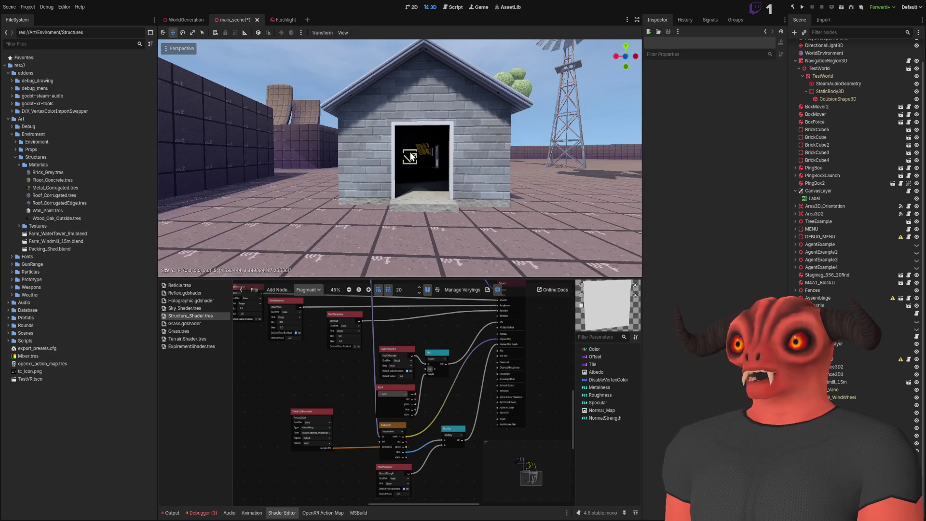
click(407, 161)
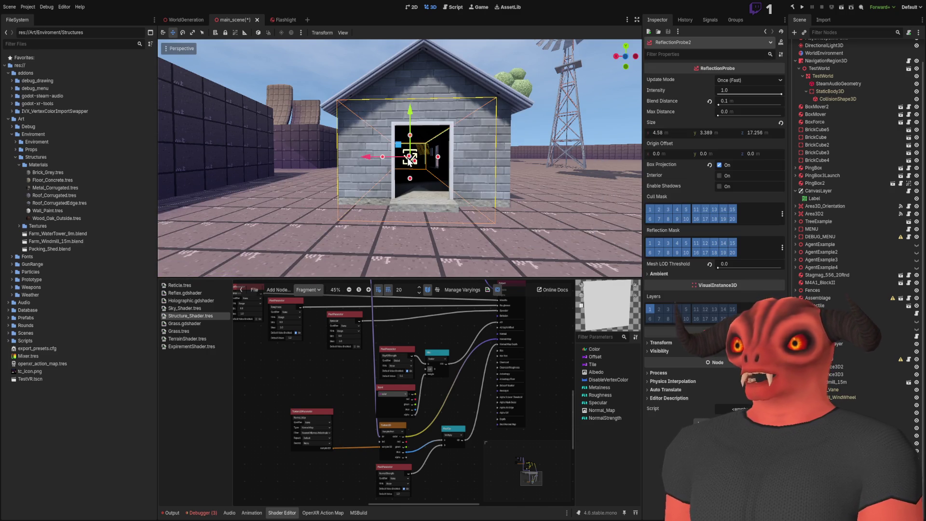
key(w)
drag(389, 178, 389, 166)
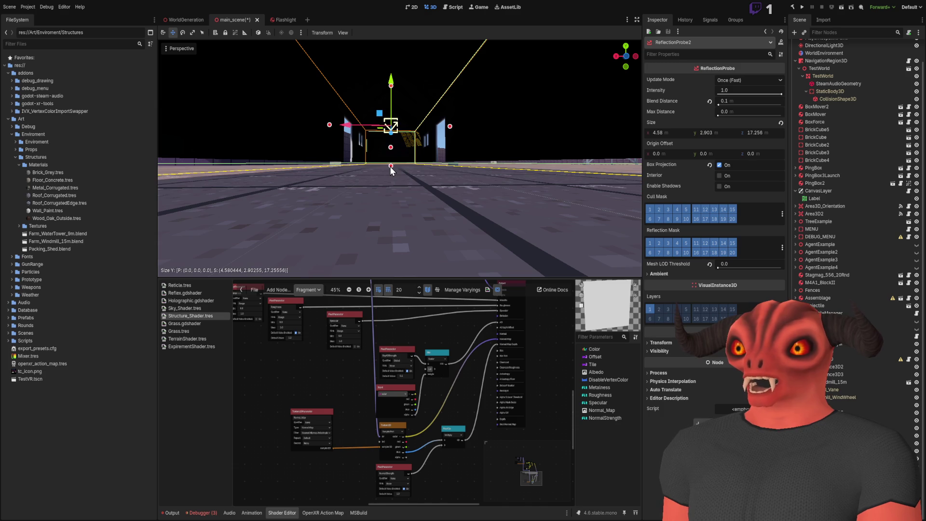
key(w)
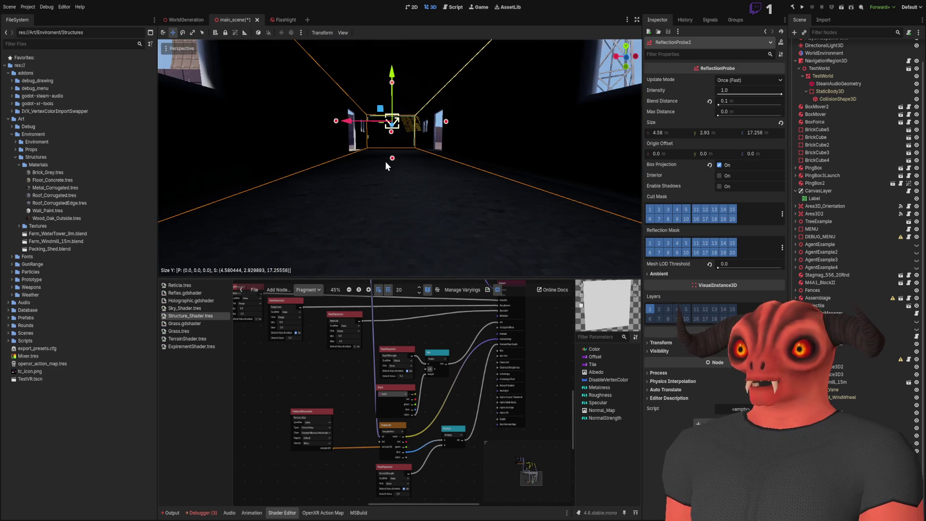
mouse_move(392, 158)
mouse_down()
mouse_move(386, 210)
mouse_move(389, 157)
mouse_up()
scroll(389, 158, down, 5)
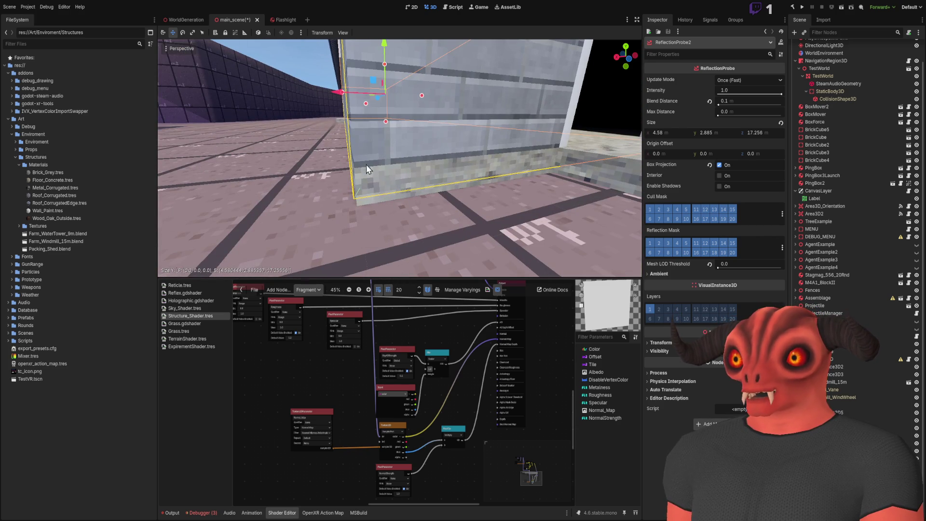
- Fit ReflectionProbe2's width and length to the house walls (4.523 × 2.885 × 17.229) and save main_scene
drag(343, 94, 344, 94)
right_click(408, 114)
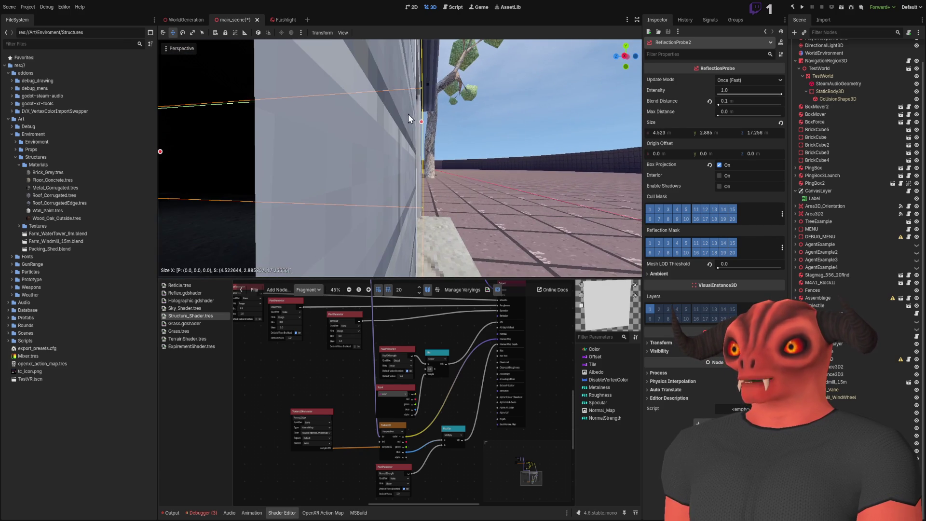
drag(421, 124, 418, 124)
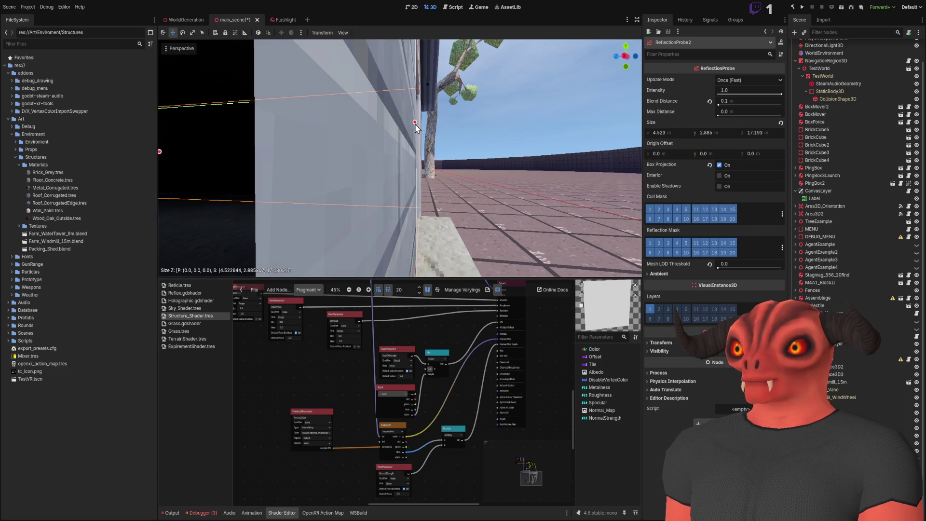
right_click(415, 123)
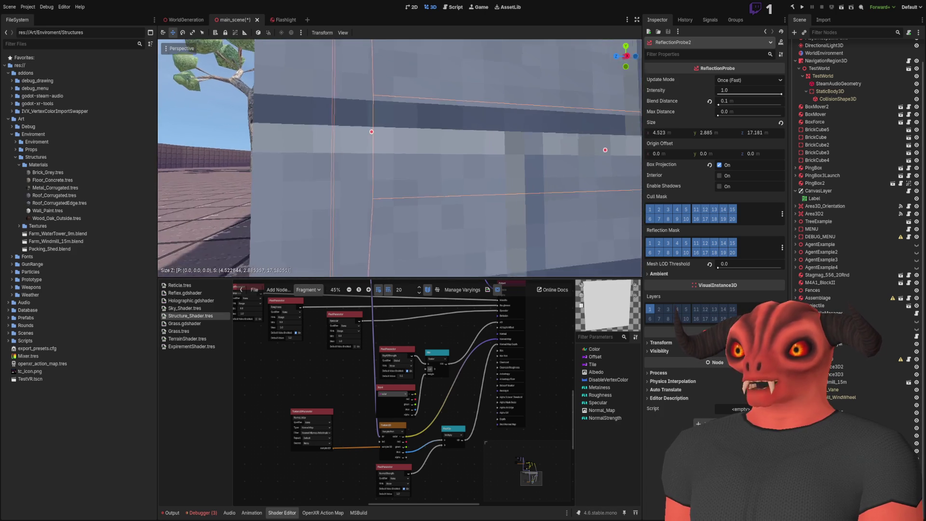
right_click(415, 124)
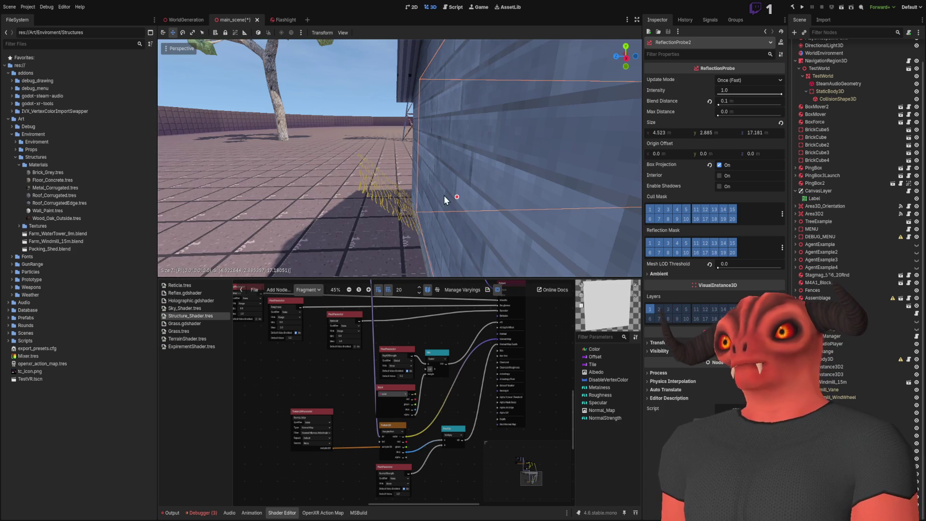
drag(454, 198, 452, 199)
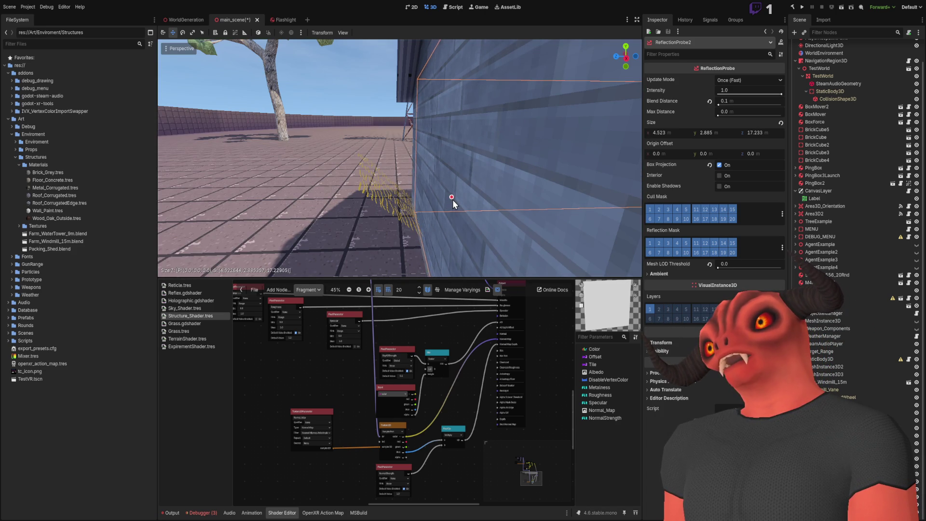
right_click(453, 199)
key(ctrl+s)
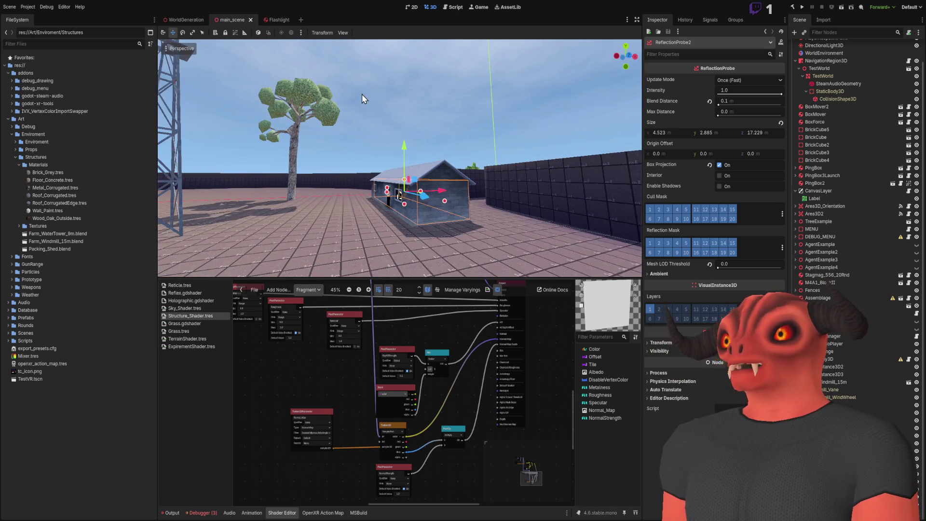
click(361, 94)
key(w)
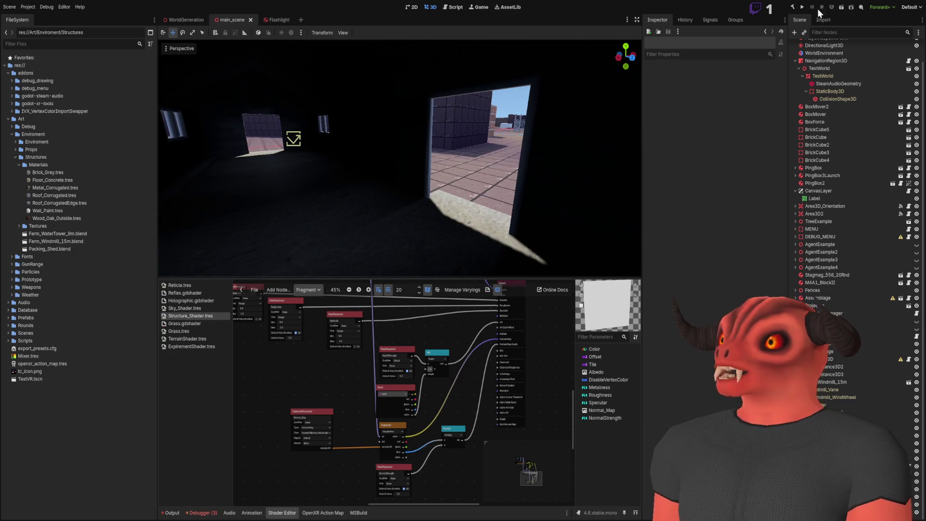
key(F6)
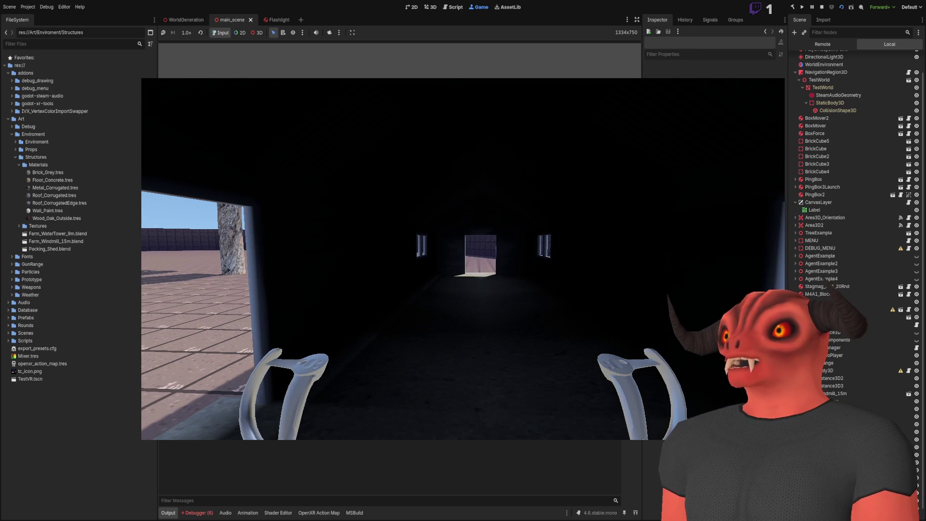
key(F8)
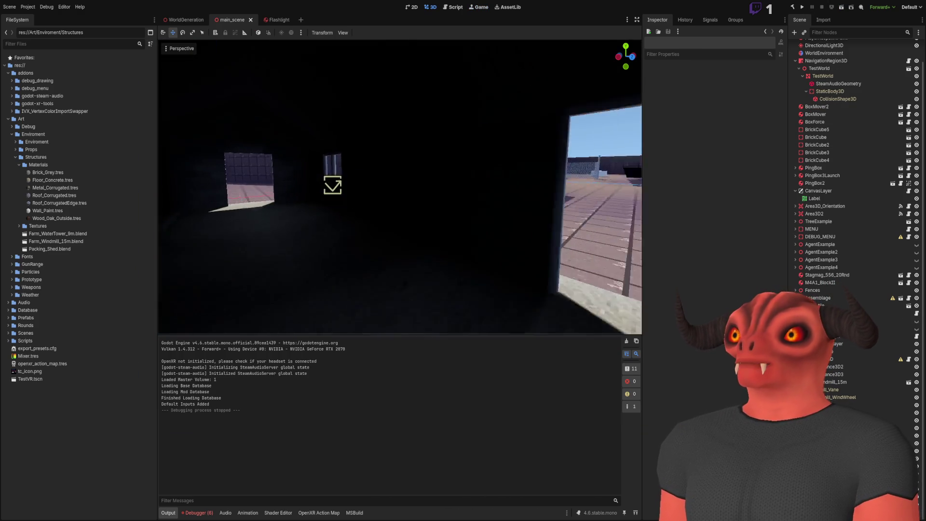
- Enable Interior on ReflectionProbe2, and Interior plus Enable Shadows on ReflectionProbe
click(380, 187)
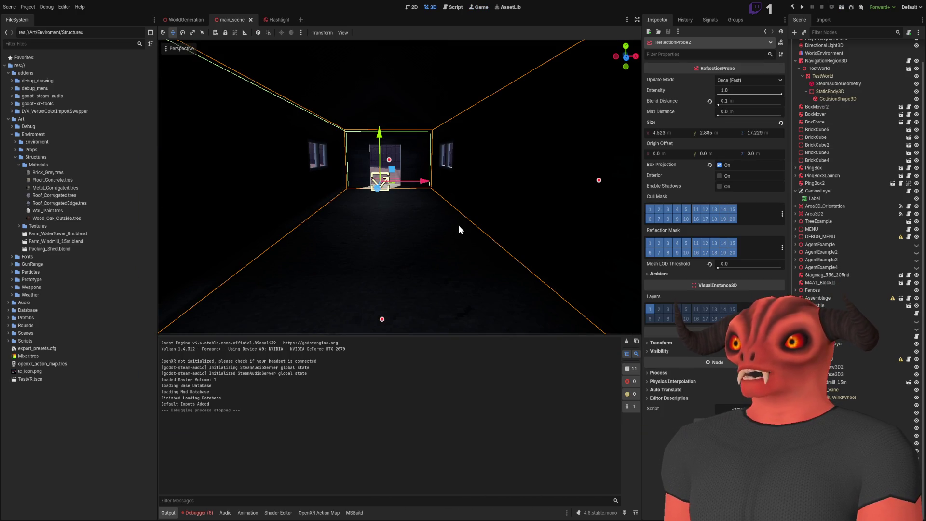
click(719, 177)
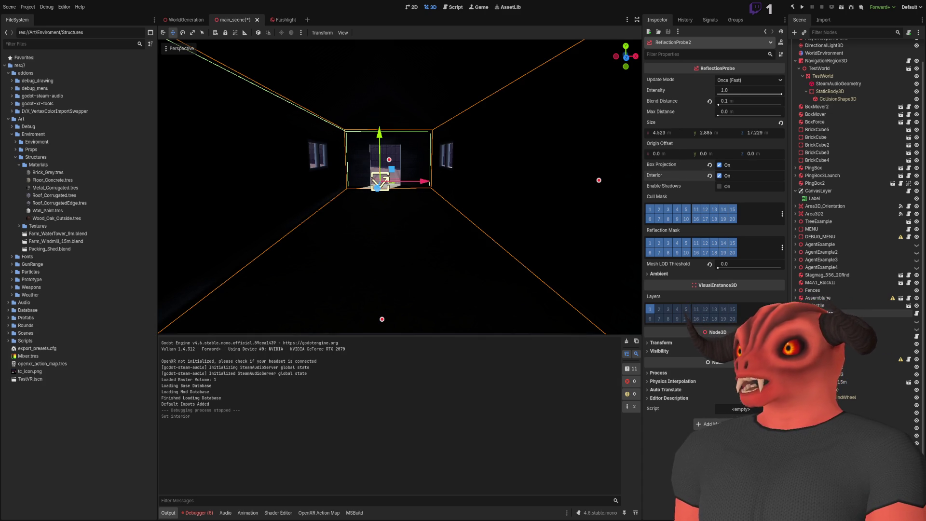
click(823, 321)
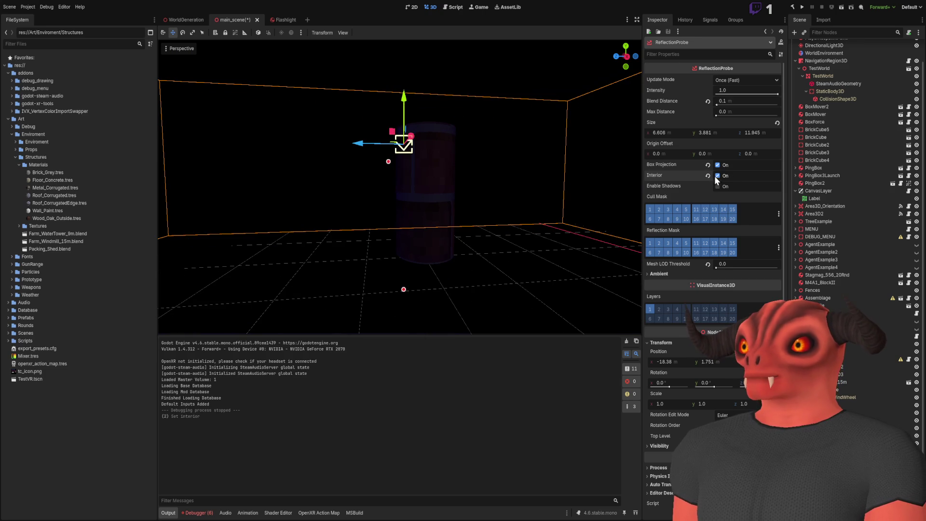
click(716, 175)
click(717, 174)
click(717, 174)
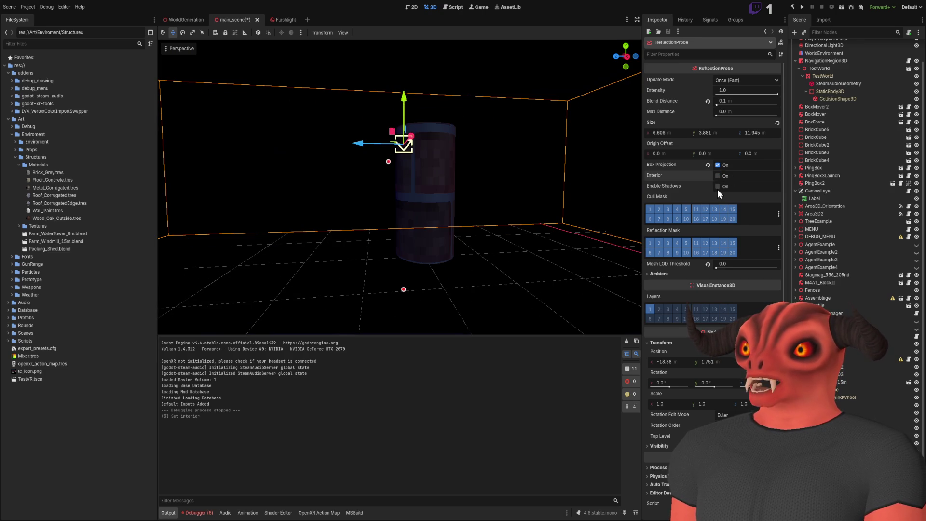
click(718, 175)
click(719, 185)
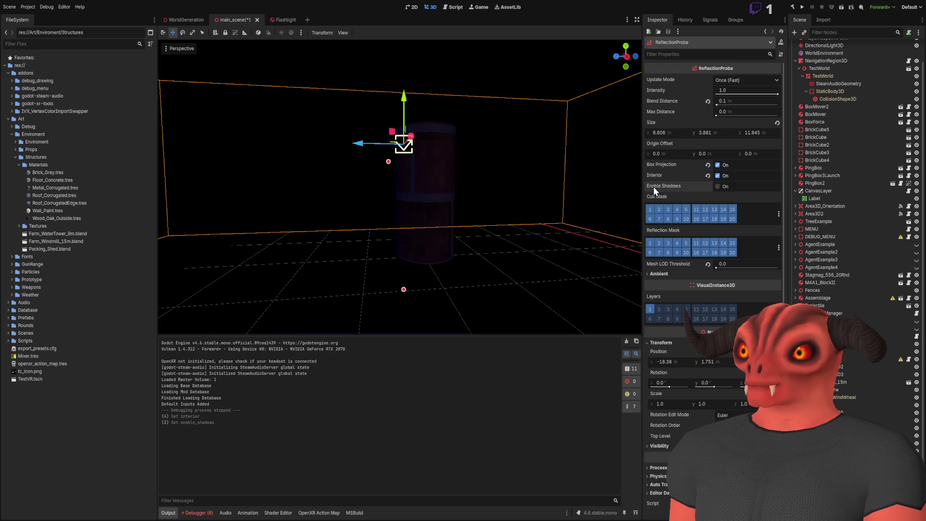
click(720, 186)
click(815, 327)
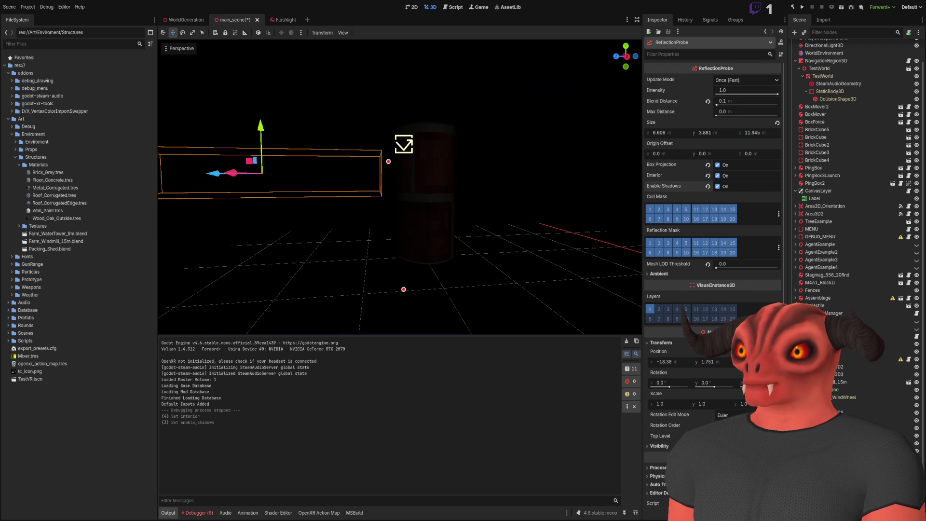
- Save main_scene, test-run it with F6 to check the probes, then stop the game
key(f)
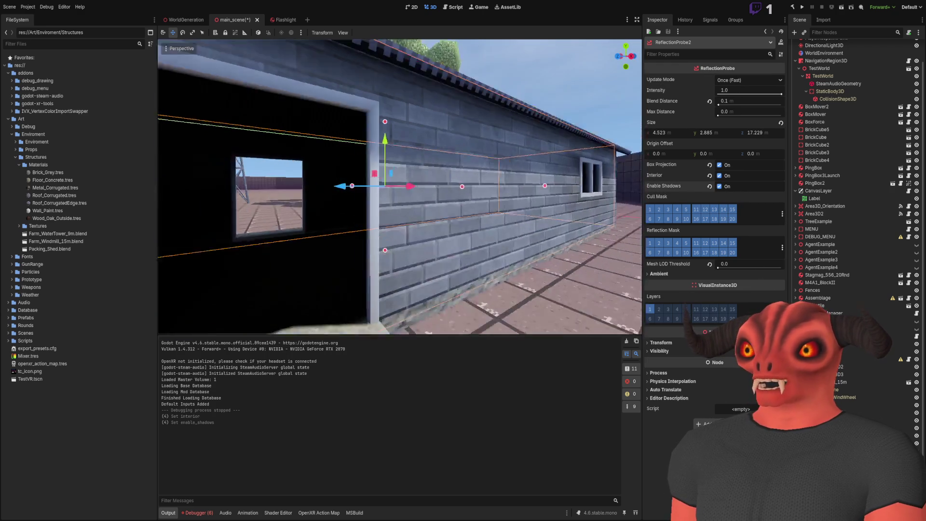
key(ctrl+s)
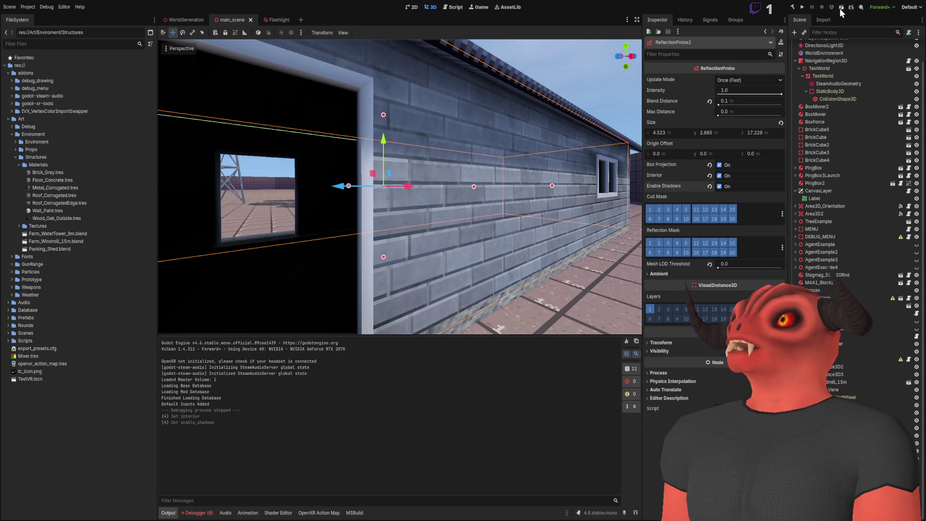
key(F6)
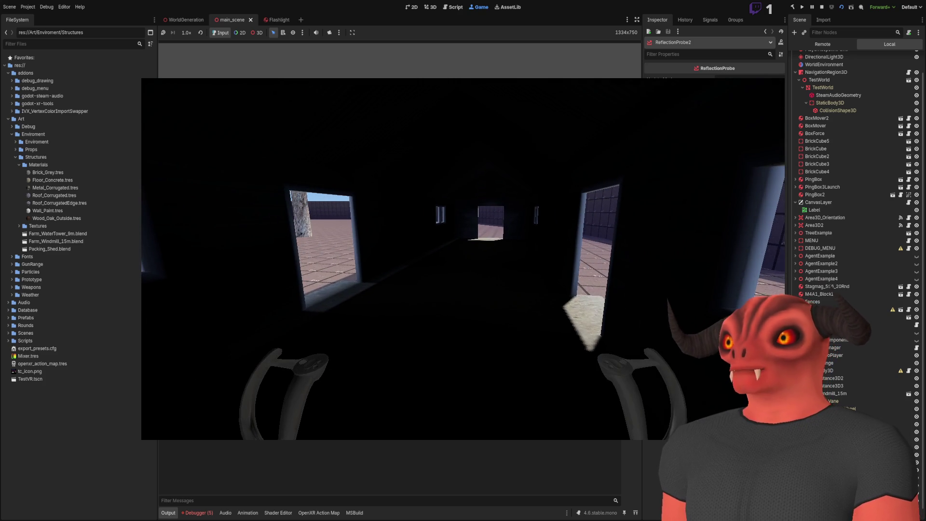
key(F8)
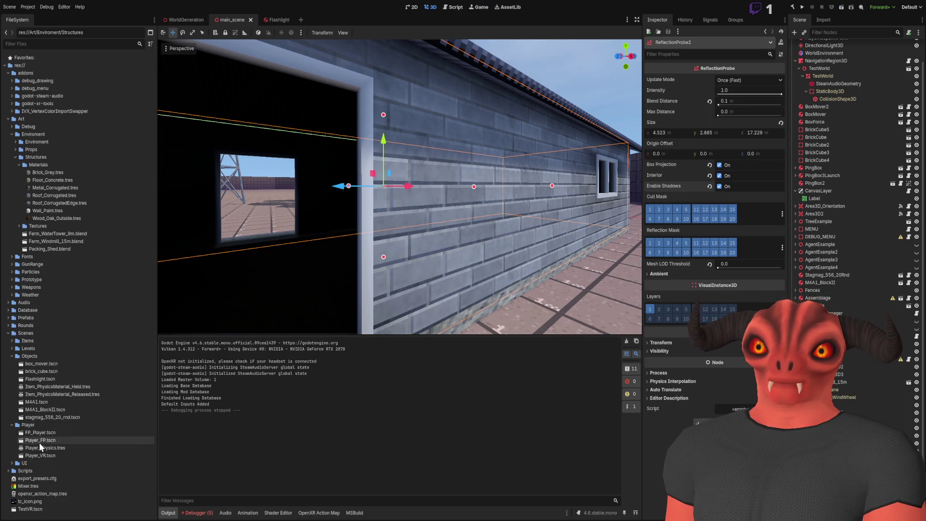
- Open Player_FP.tscn and select the Camera3D under its Head node
double_click(39, 442)
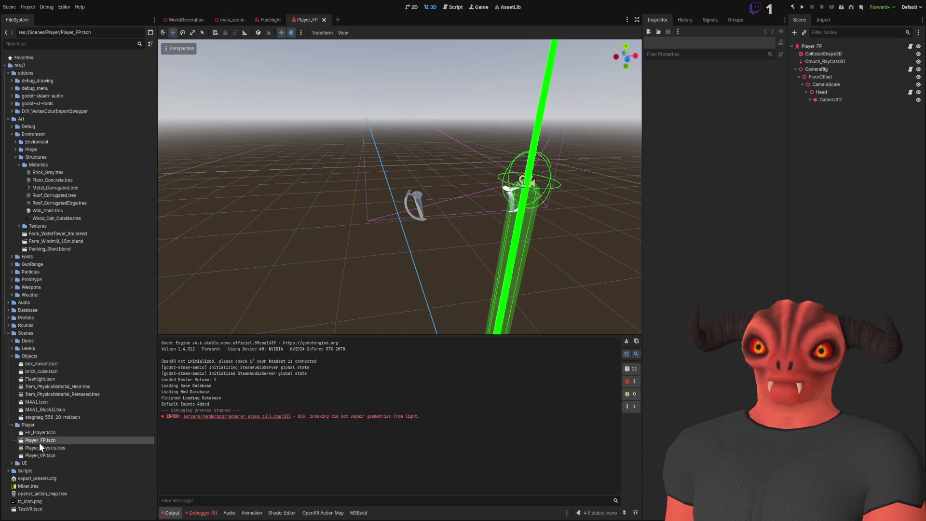
drag(400, 187, 399, 186)
click(821, 92)
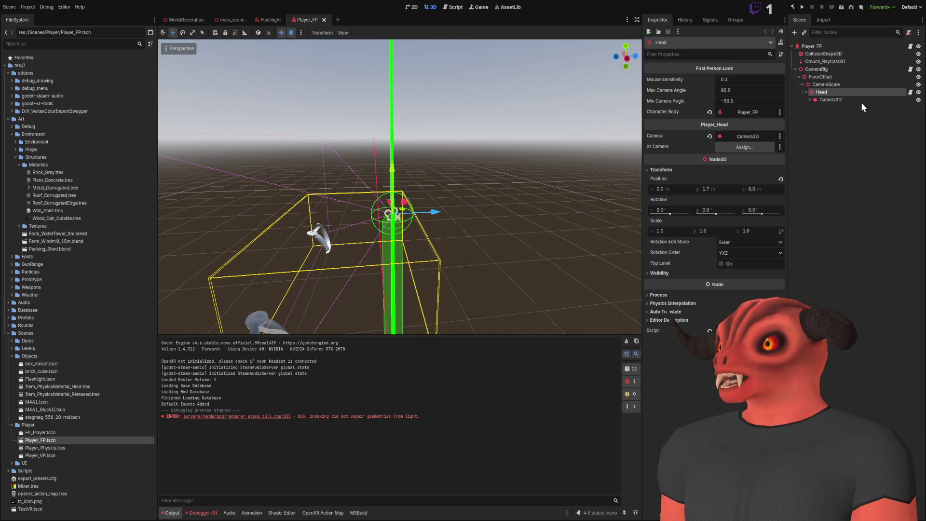
click(810, 100)
click(829, 100)
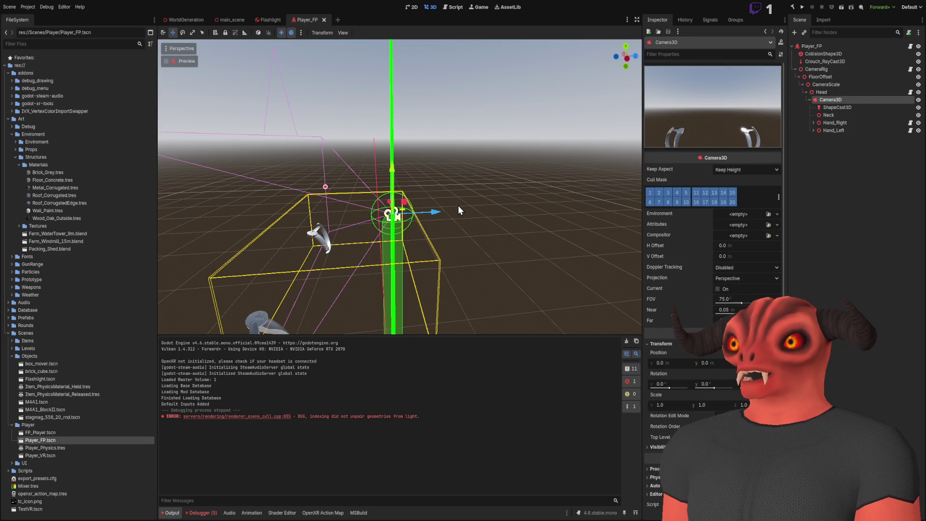
- Add a SpotLight3D child to Camera3D, save Player_FP, and return to main_scene
key(ctrl+a)
drag(422, 187, 422, 187)
key(ctrl+s)
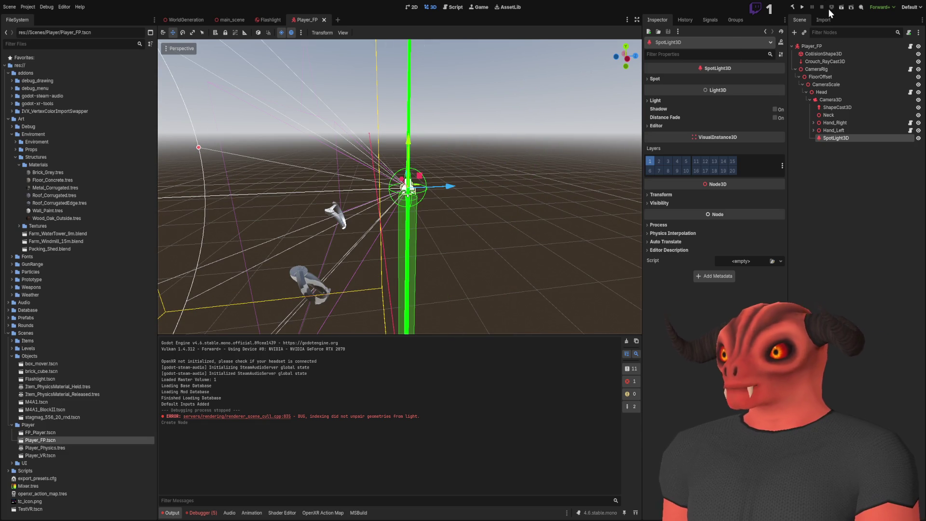
click(232, 20)
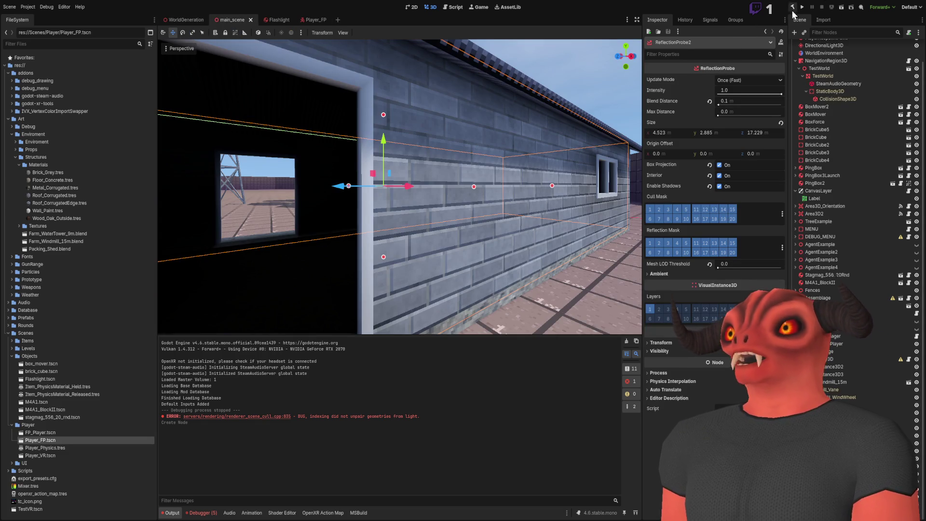
key(F6)
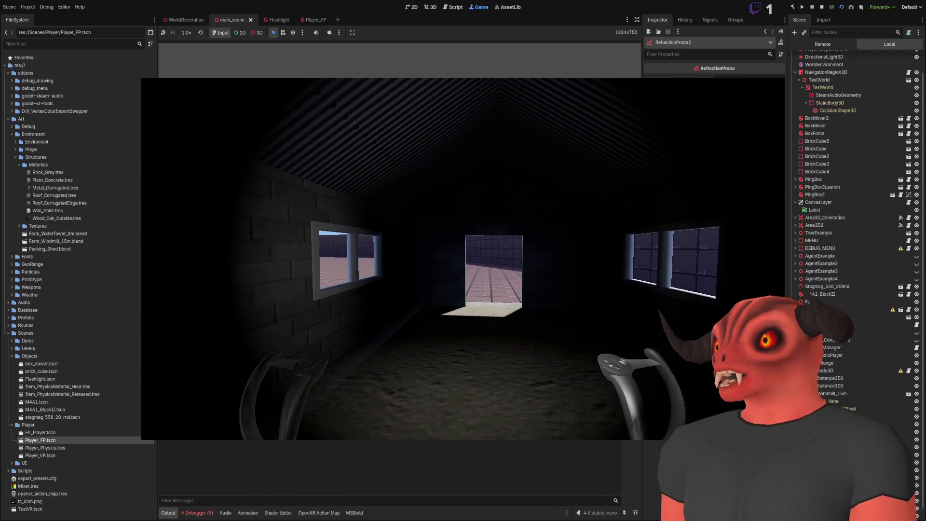
key(F8)
key(f)
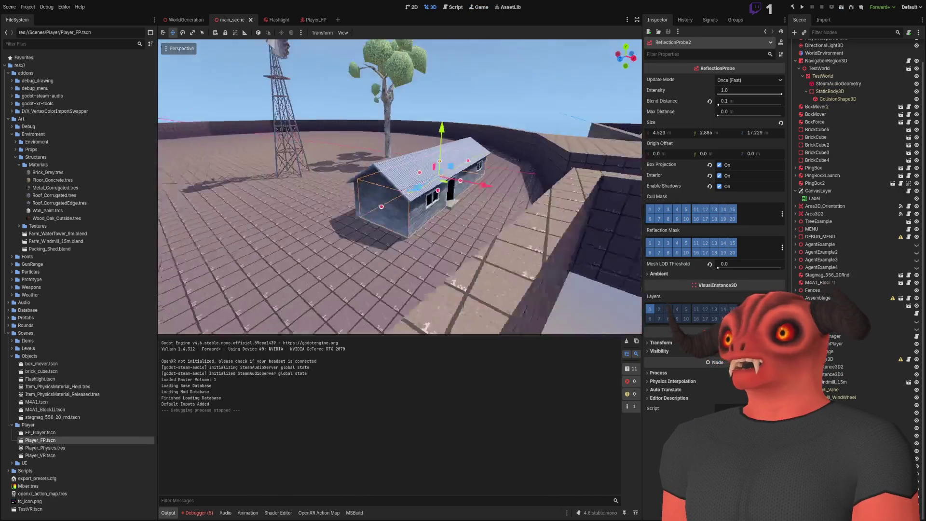
- Return to an aerial overview and collapse the NavigationRegion3D branch in the Scene tree
key(Escape)
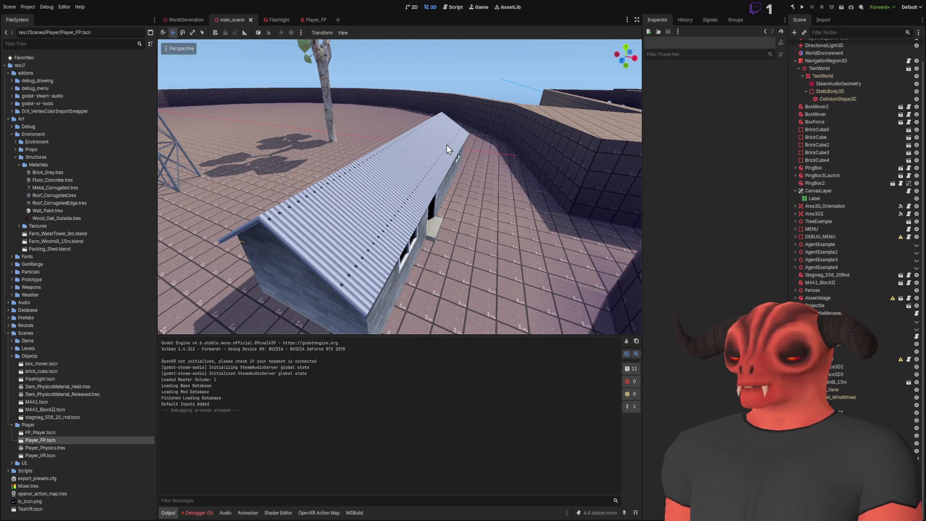
click(830, 398)
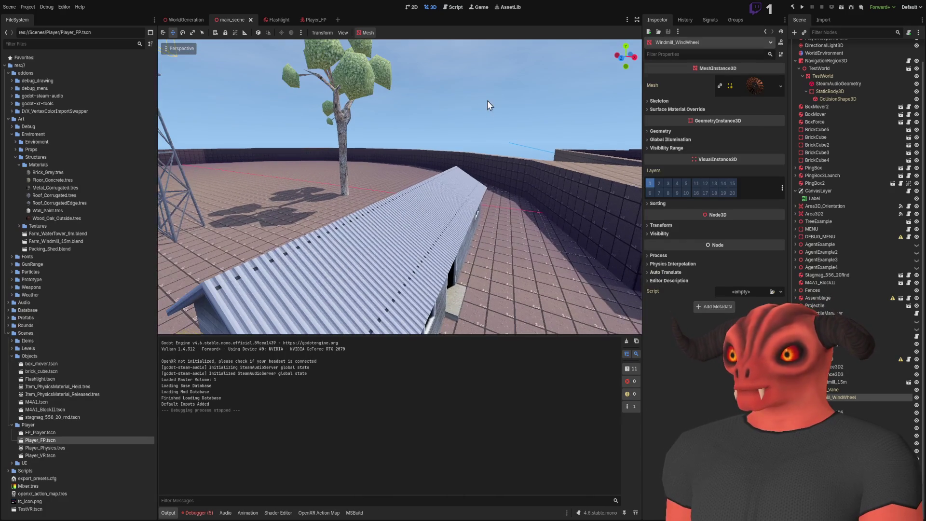
click(487, 100)
scroll(807, 83, up, 2)
click(795, 84)
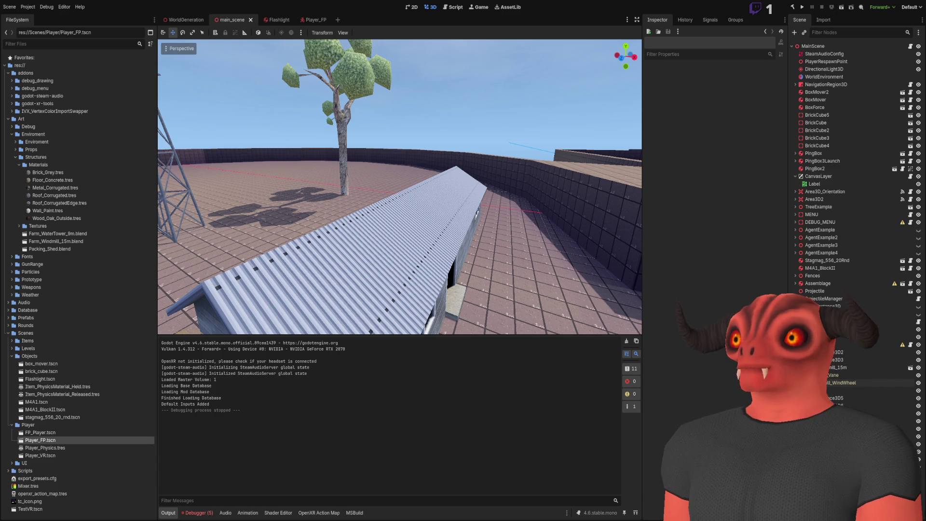
- Add an OmniLight3D to the scene and set its Light colour to orange
key(ctrl+a)
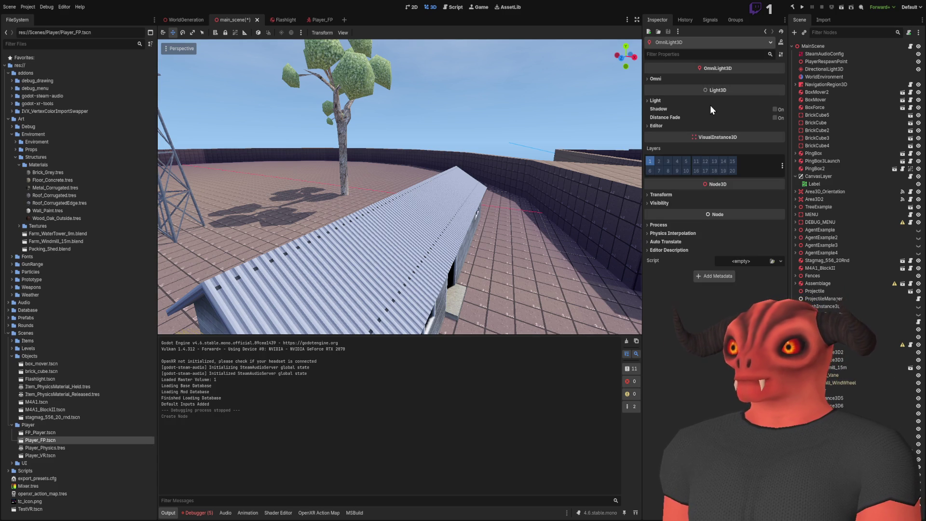
click(655, 100)
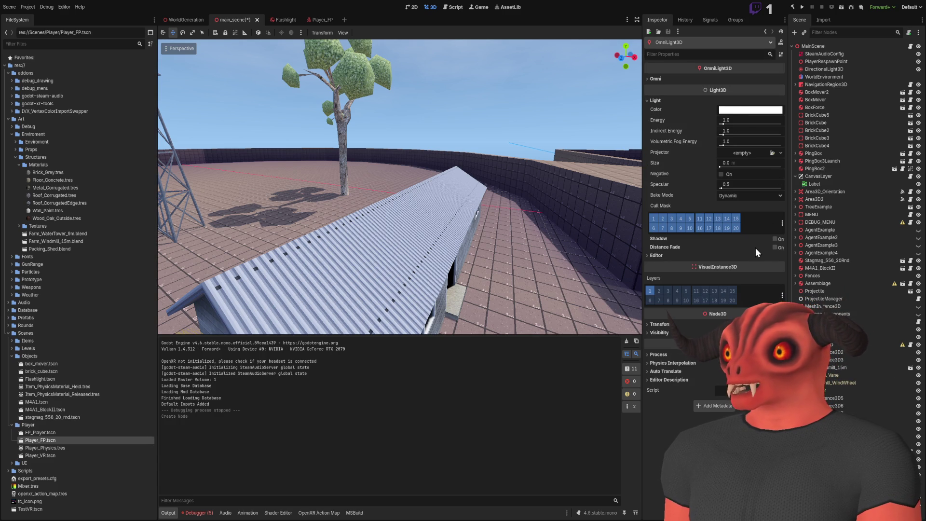
key(ctrl+z)
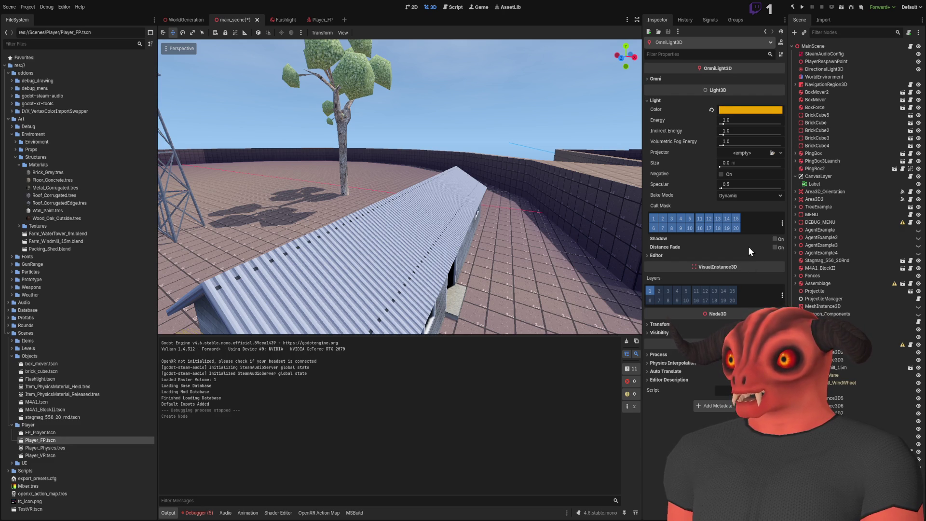
- Move the new orange omni light with its gizmo into the shed interior
key(f)
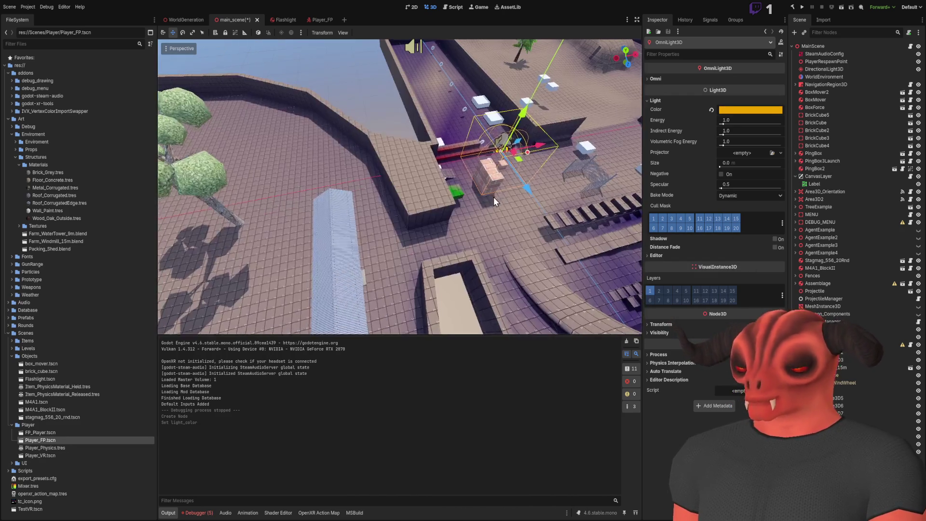
drag(517, 161, 348, 310)
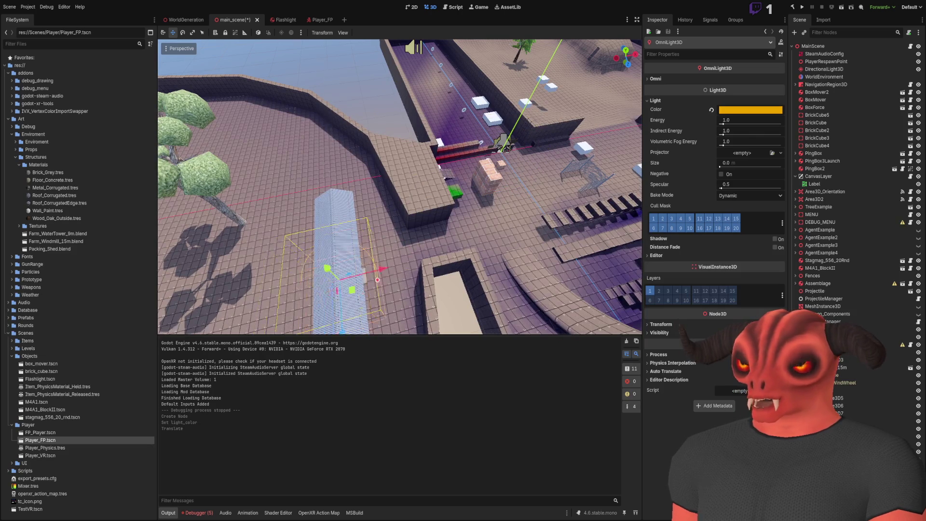
key(w)
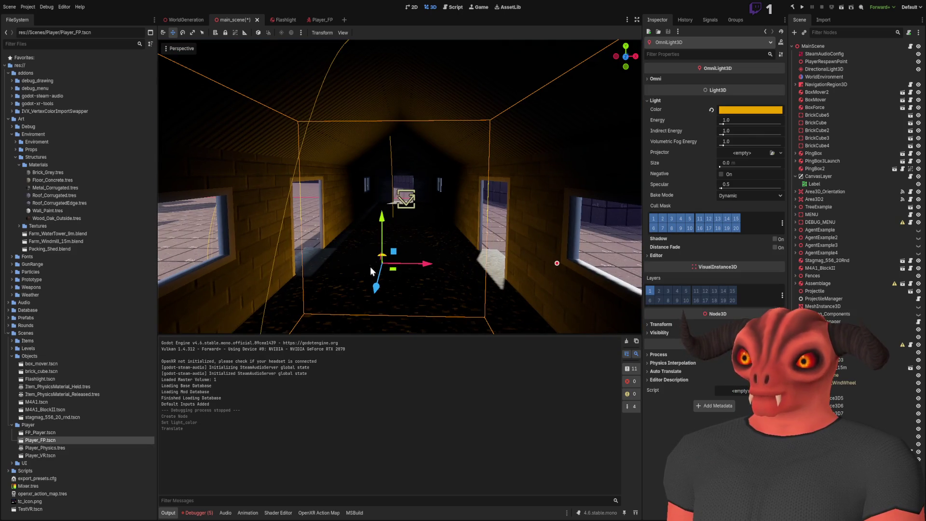
key(ctrl+z)
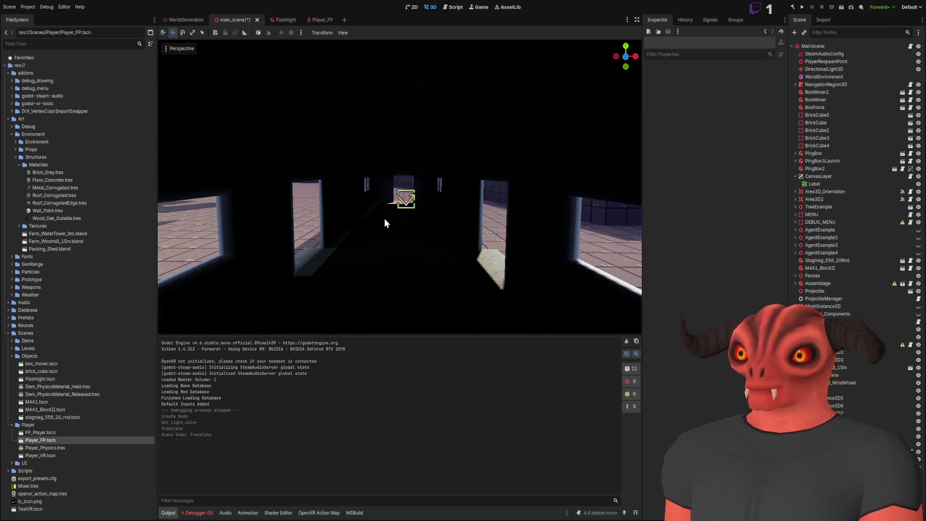
key(ctrl+shift+z)
click(384, 256)
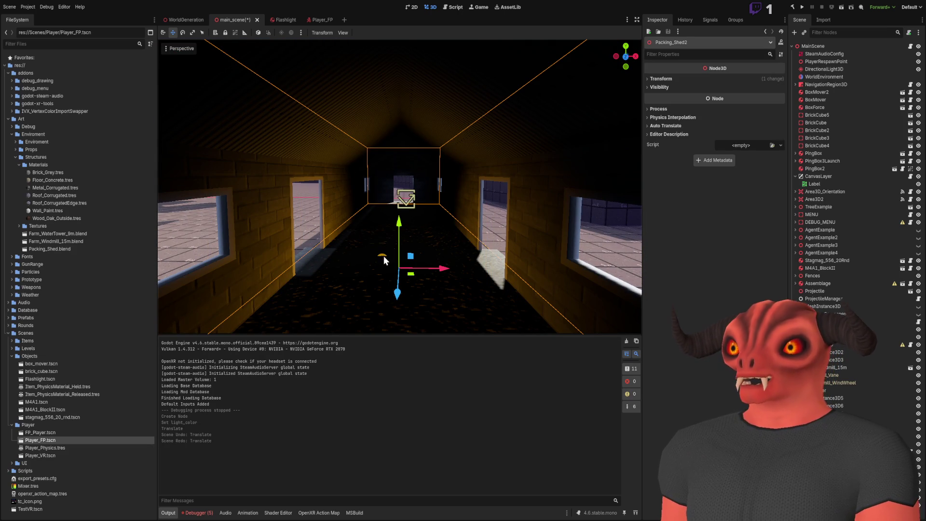
click(383, 255)
- Raise the omni light higher and deeper into the corridor, toggling Negative on and off
mouse_move(403, 265)
mouse_down()
mouse_move(480, 176)
mouse_move(609, 119)
mouse_up()
key(f)
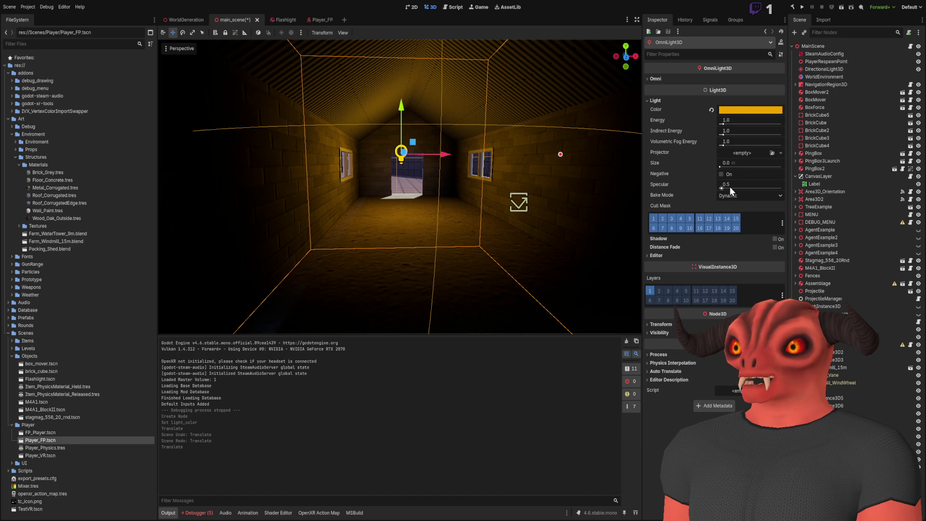
click(723, 173)
click(723, 173)
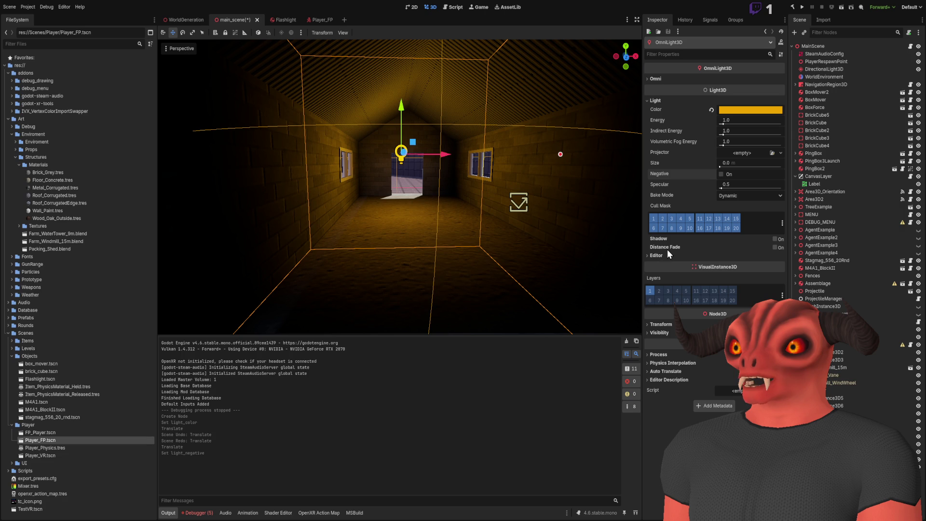
- Nudge the light slightly to the right inside the room, then deselect it
drag(491, 195, 554, 189)
scroll(236, 144, up, 2)
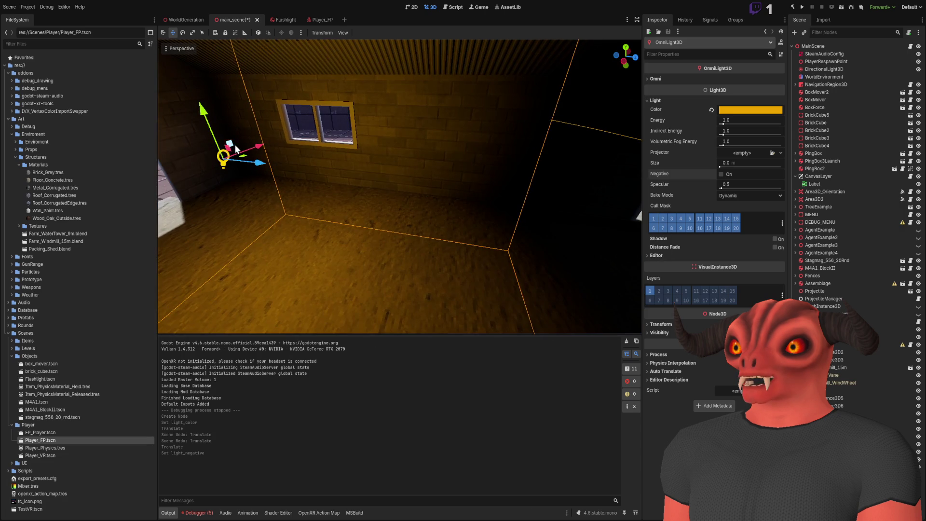
drag(246, 157, 439, 172)
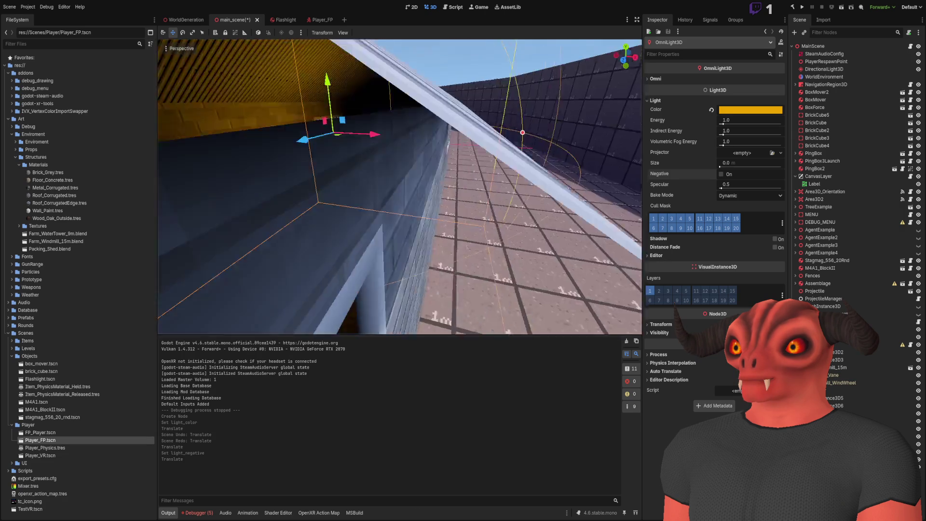
click(563, 68)
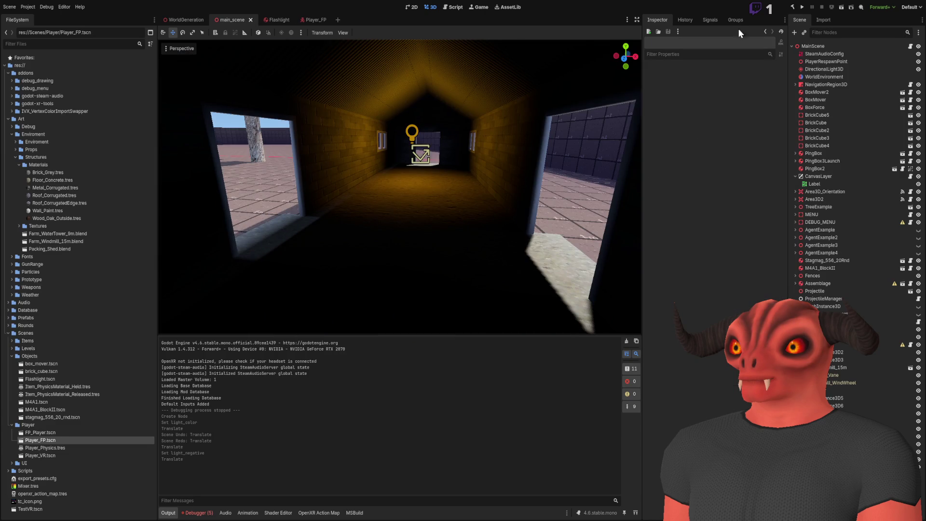
- Run the project with F5 and walk through the orange-lit shed corridor
key(F5)
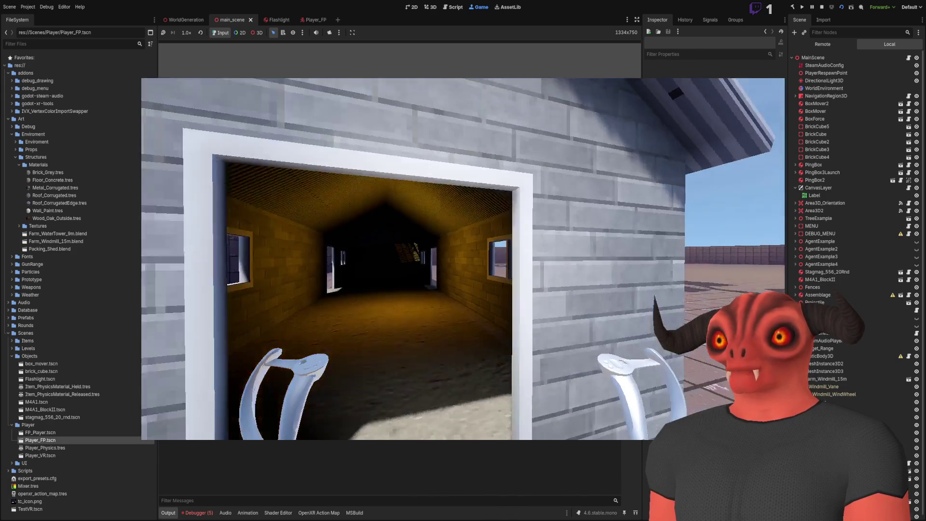
key(w)
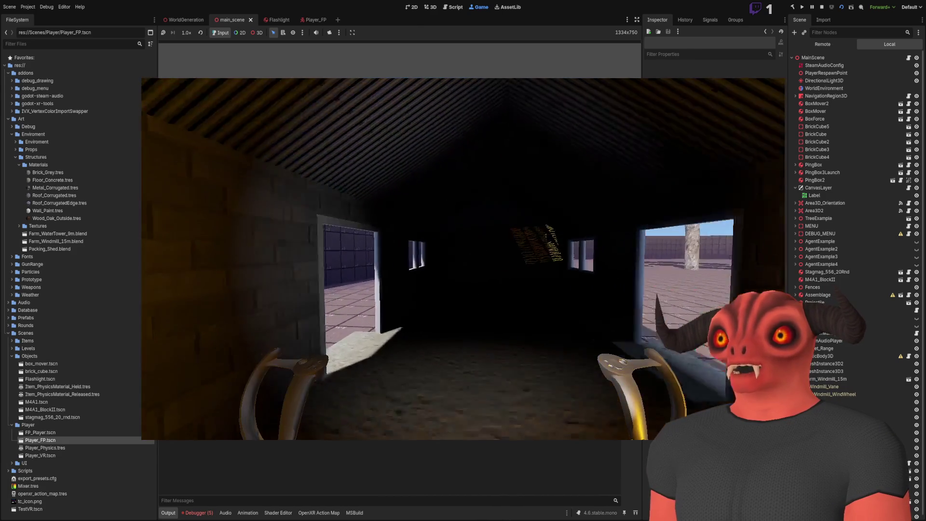
key(s)
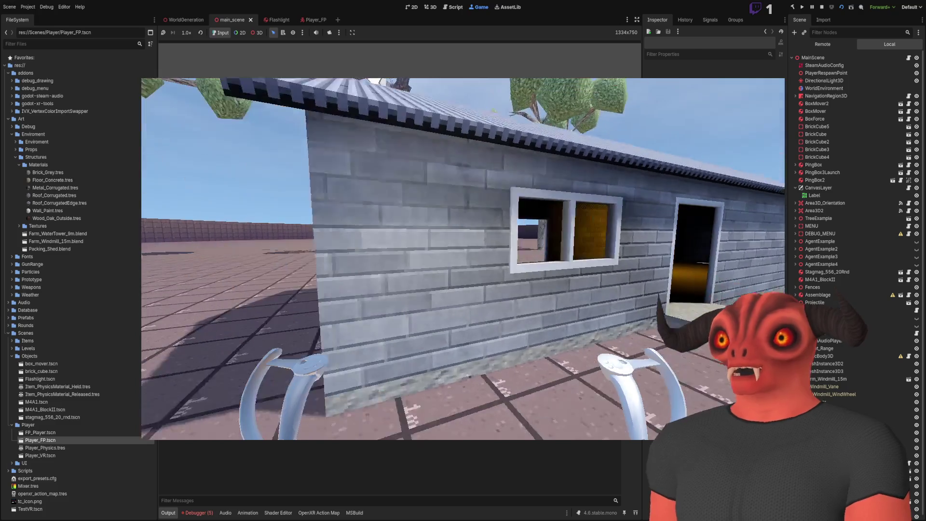
key(w)
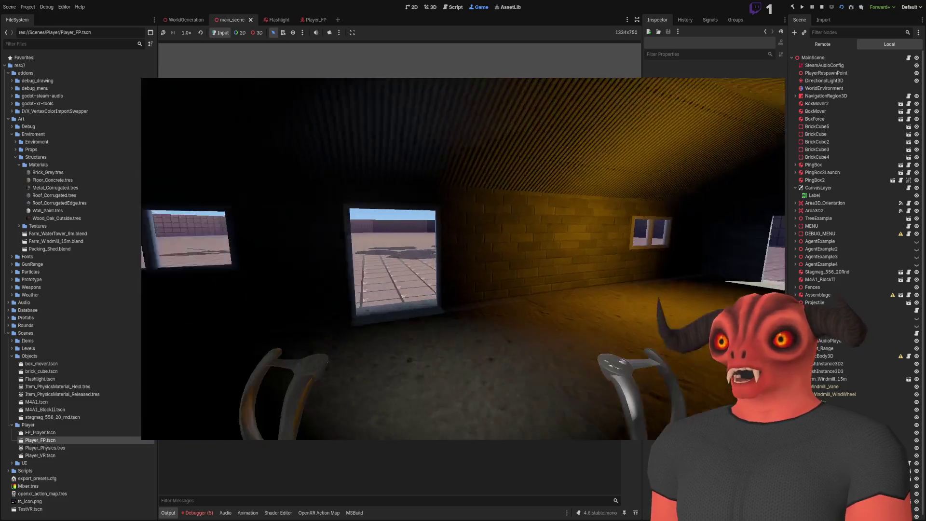
key(w)
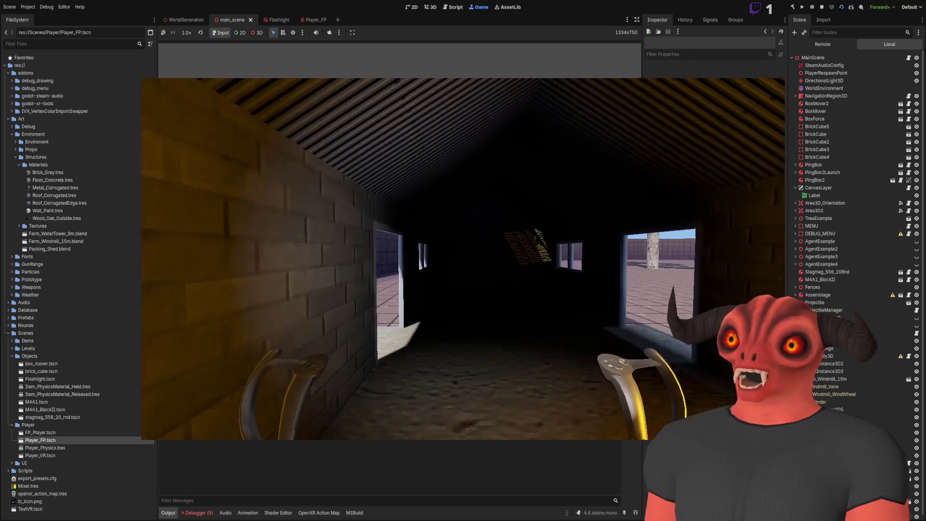
key(w)
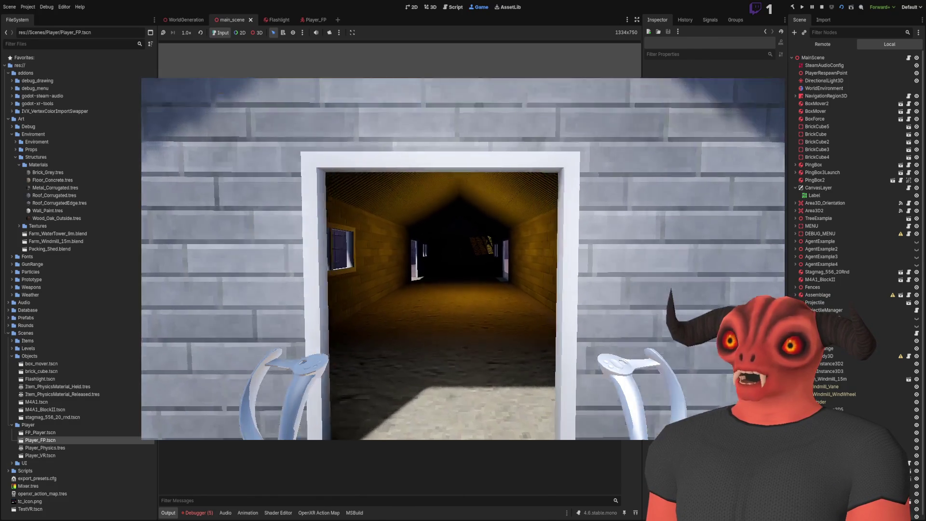
key(w)
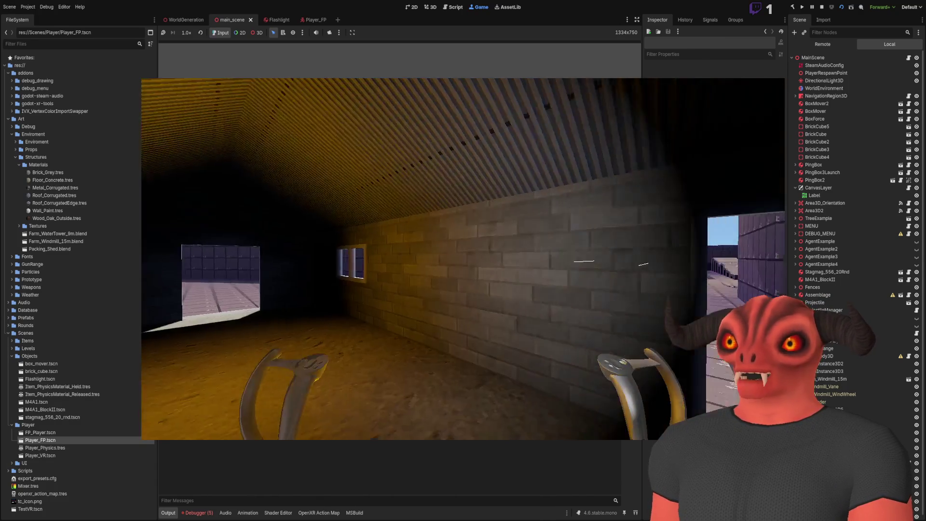
key(w)
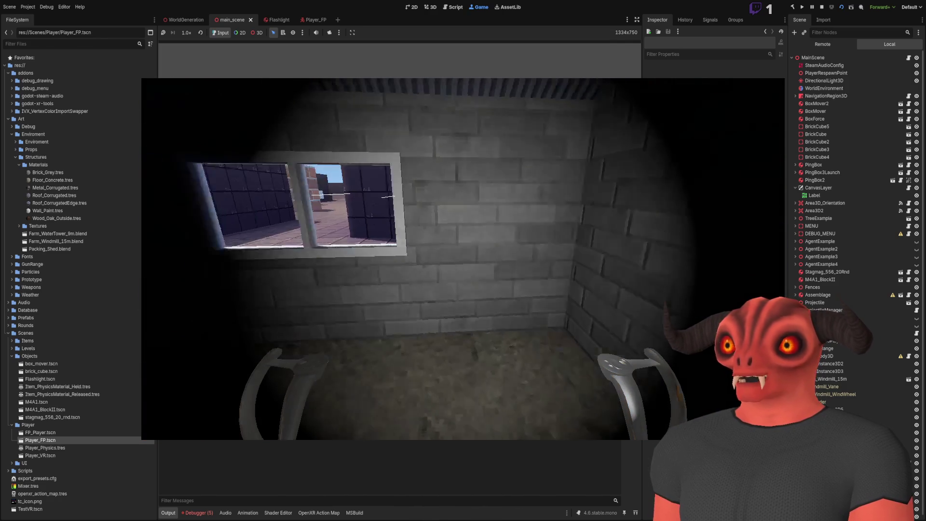
key(w)
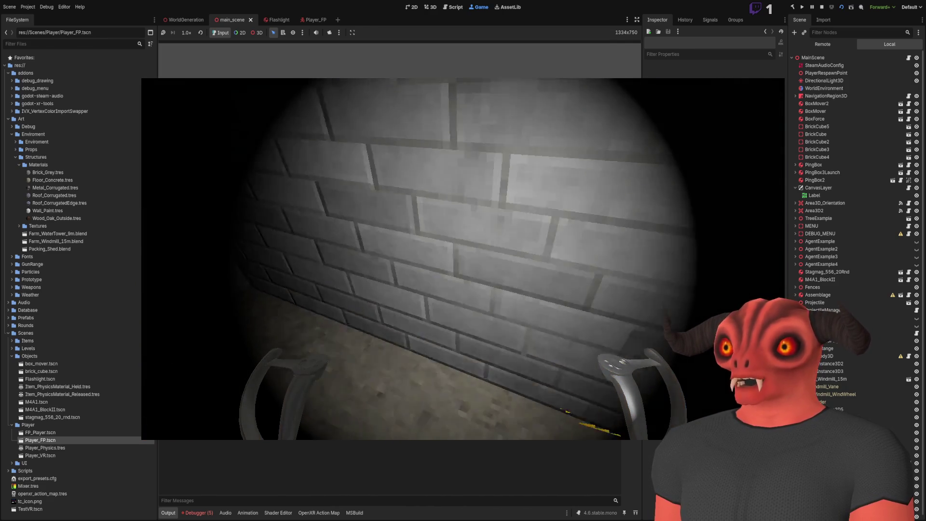
key(w)
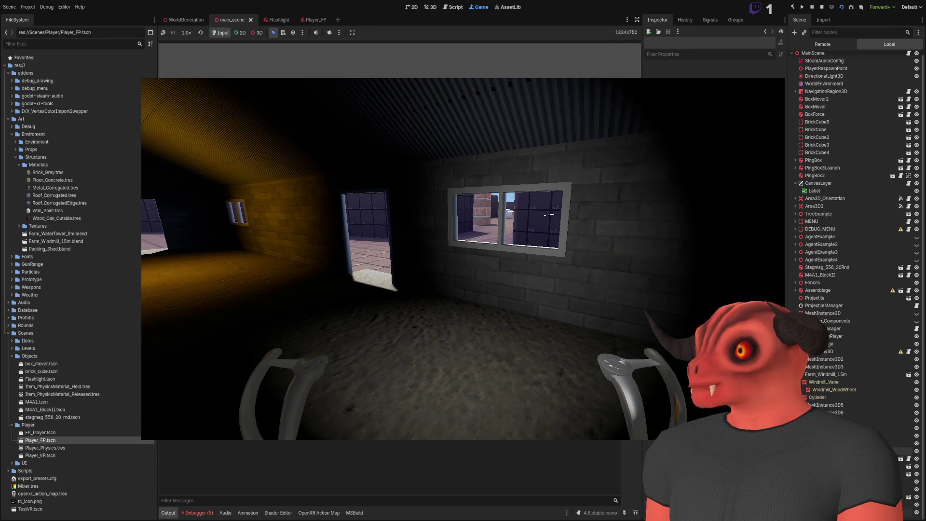
key(w)
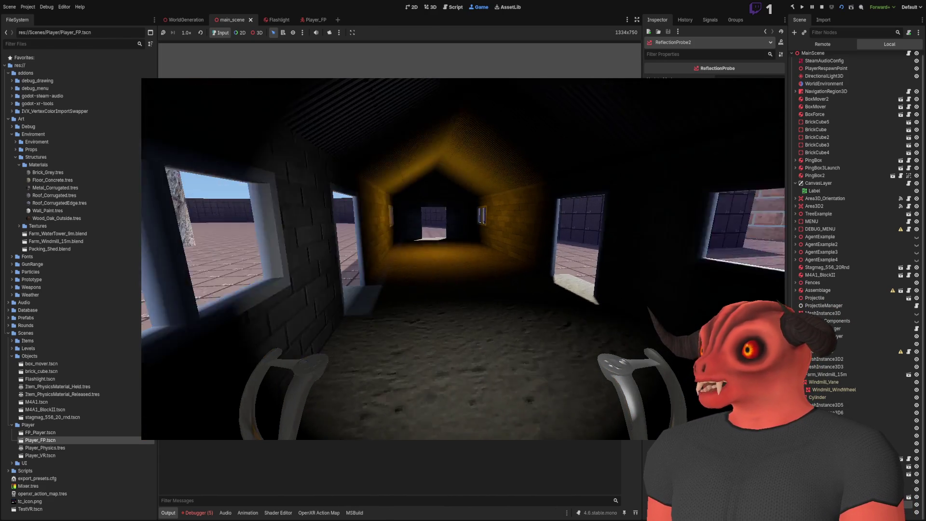
- Walk out past the boxes and dark purple room into the courtyard, then stop the game
key(w)
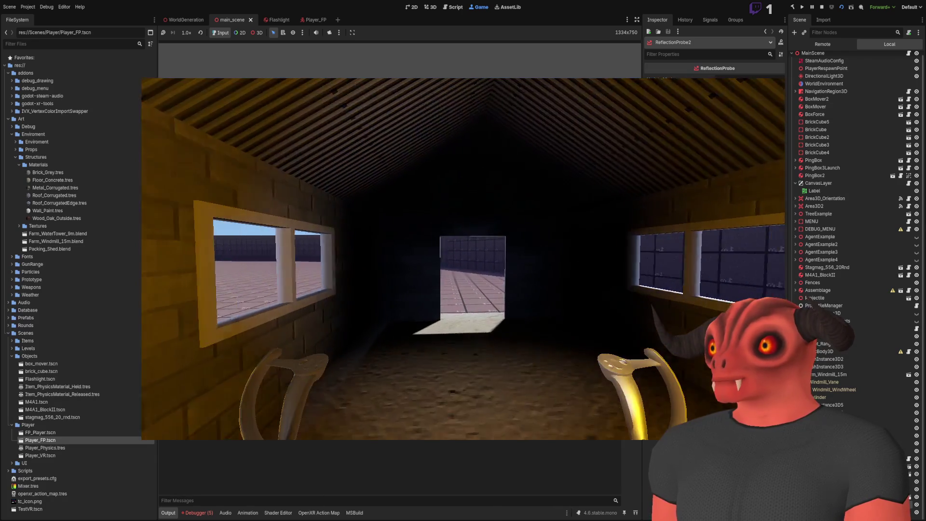
key(w)
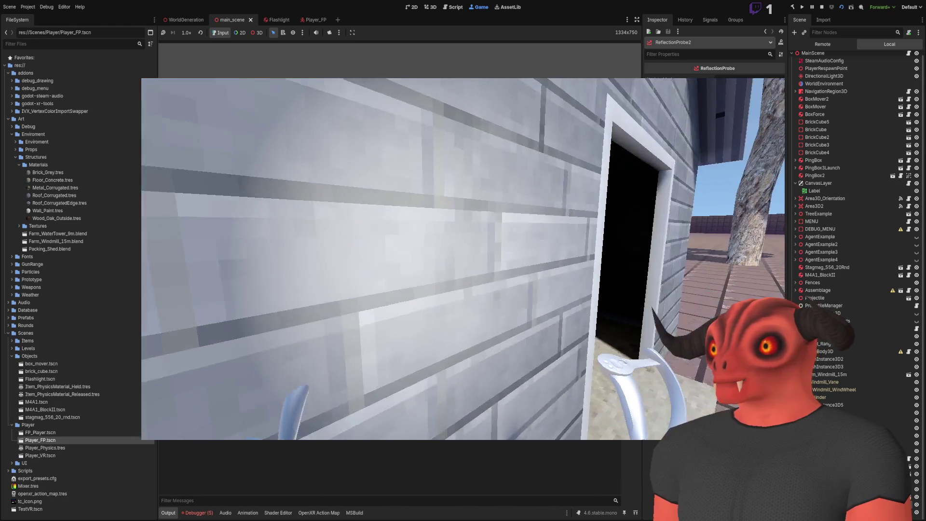
key(w)
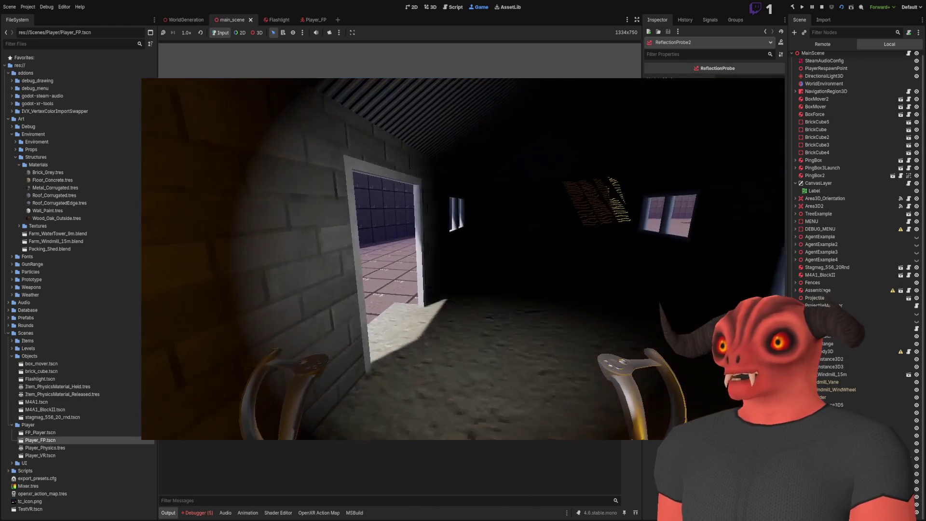
key(w)
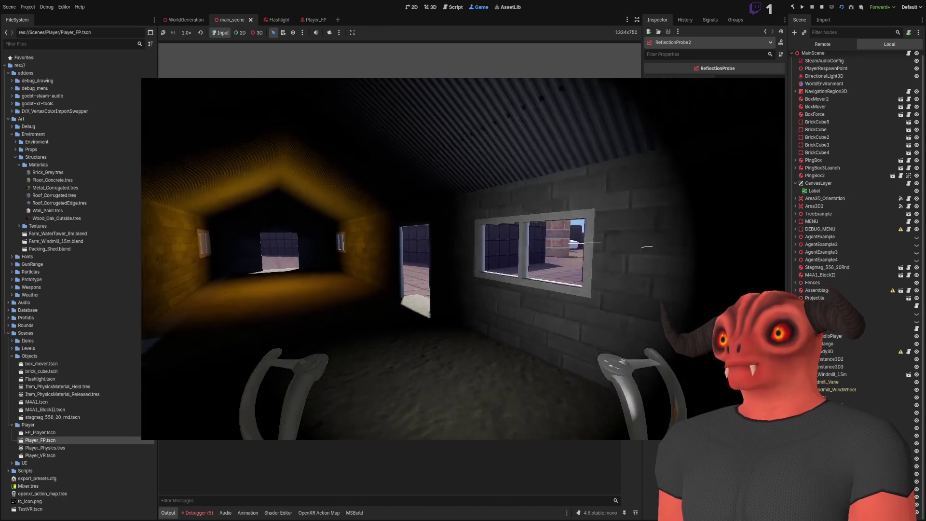
key(w)
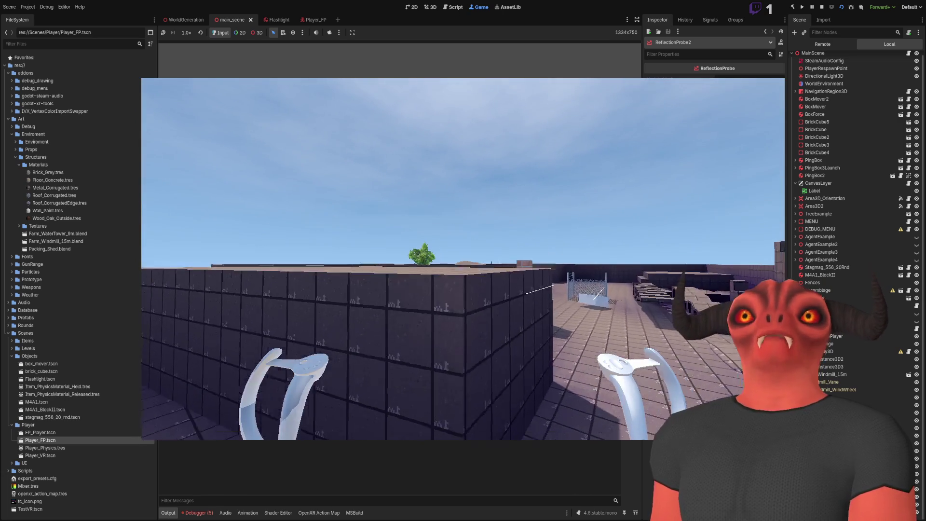
key(w)
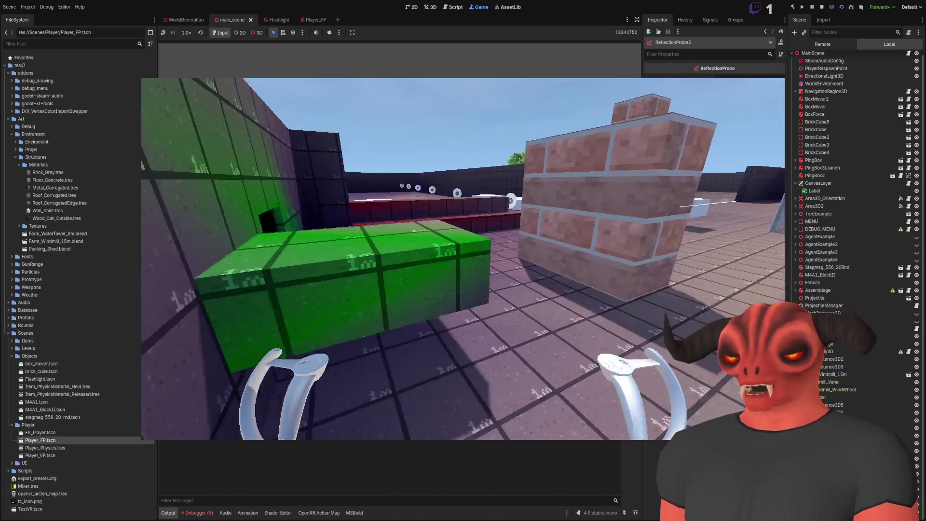
key(w)
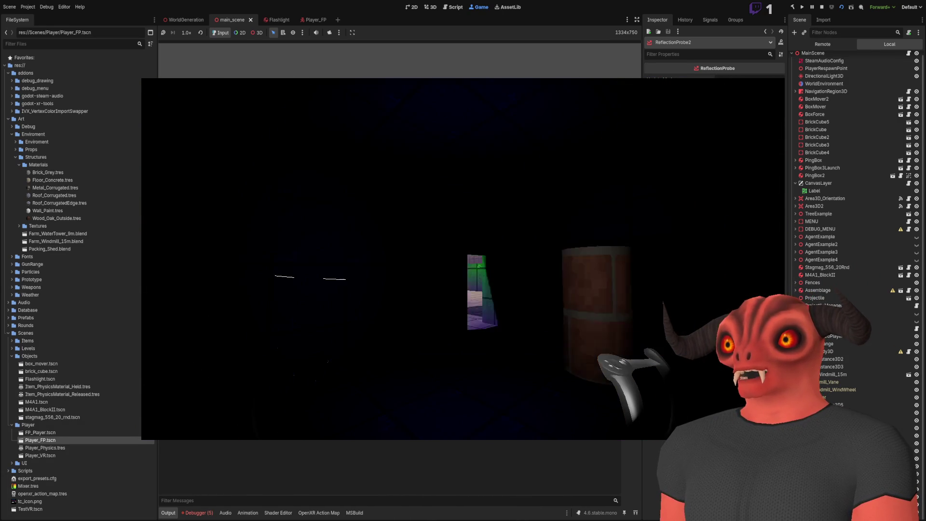
key(w)
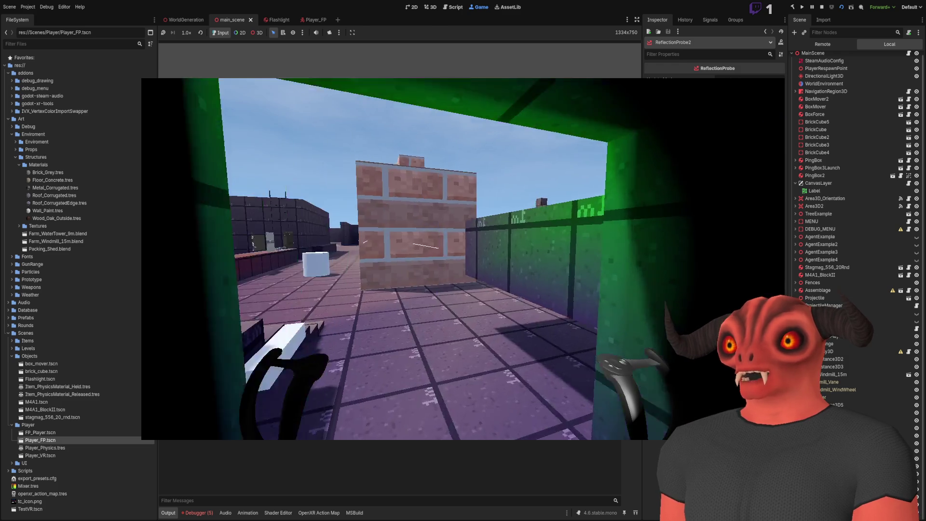
key(w)
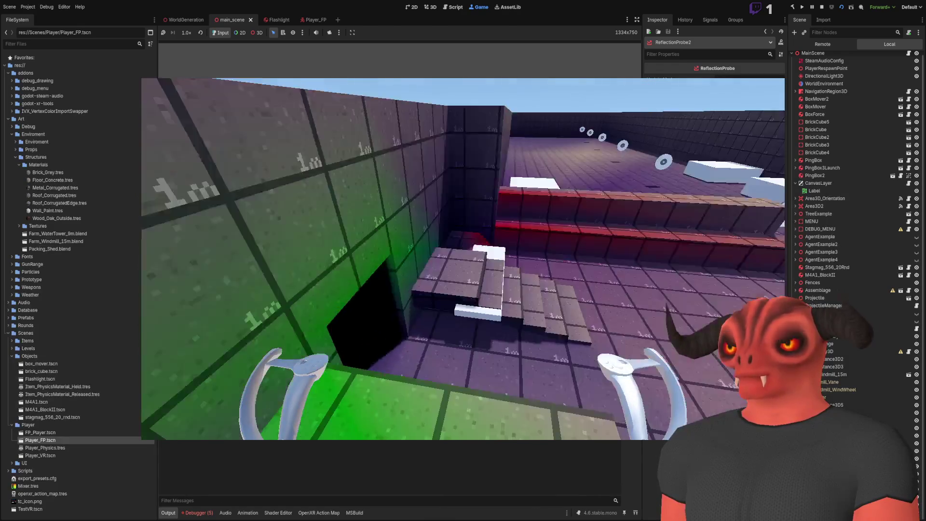
key(w)
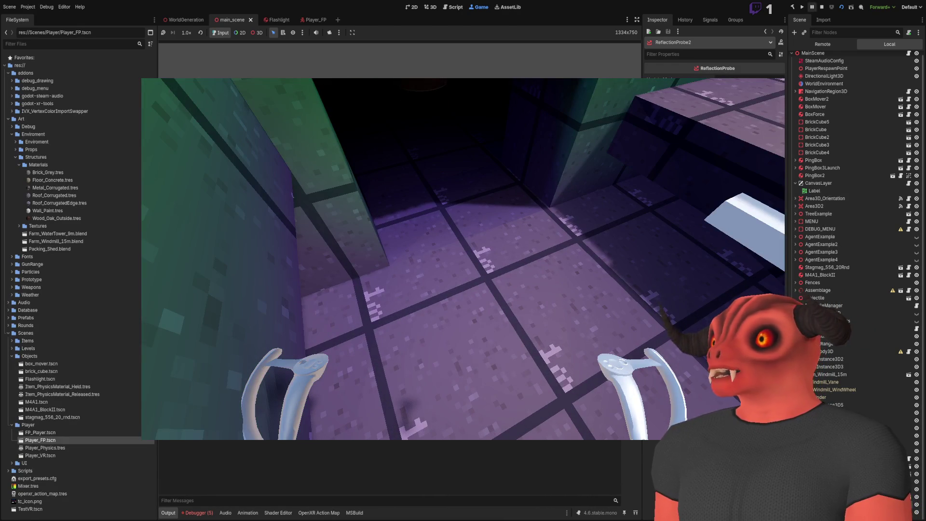
key(F8)
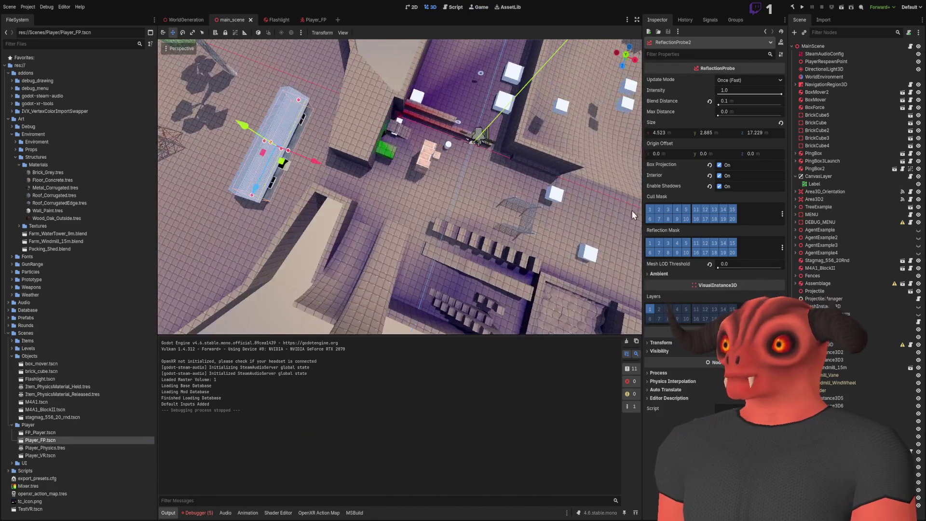
- Focus the OmniLight3D, shift it along its Z axis, and alt-tab so Packing_Shed2 reimports
click(284, 143)
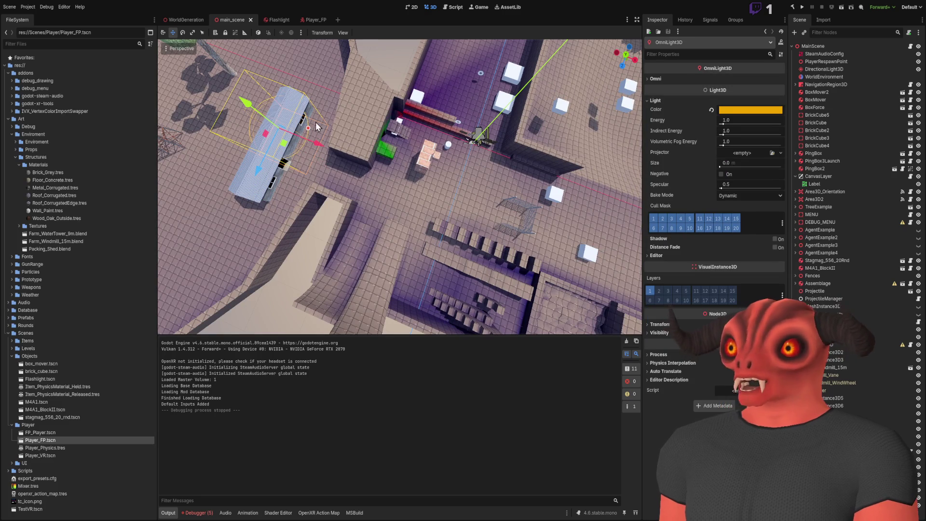
key(f)
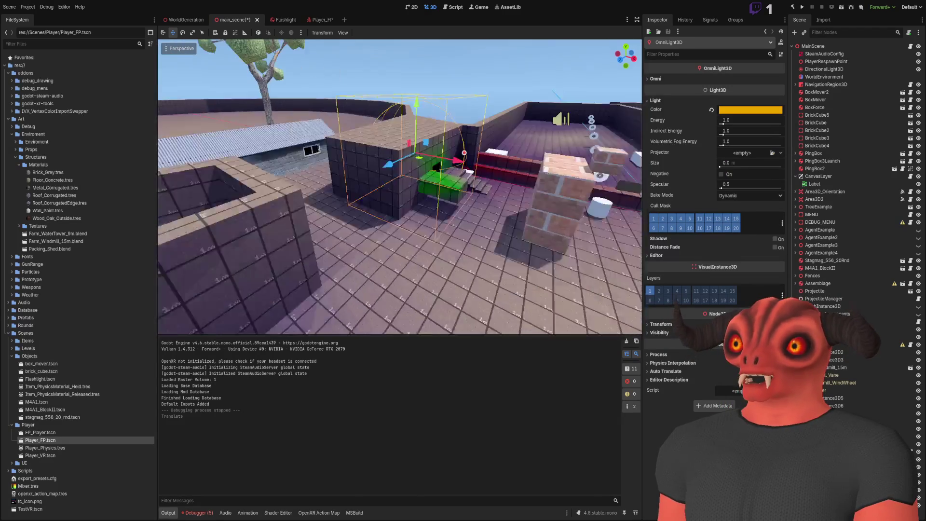
drag(367, 144, 380, 139)
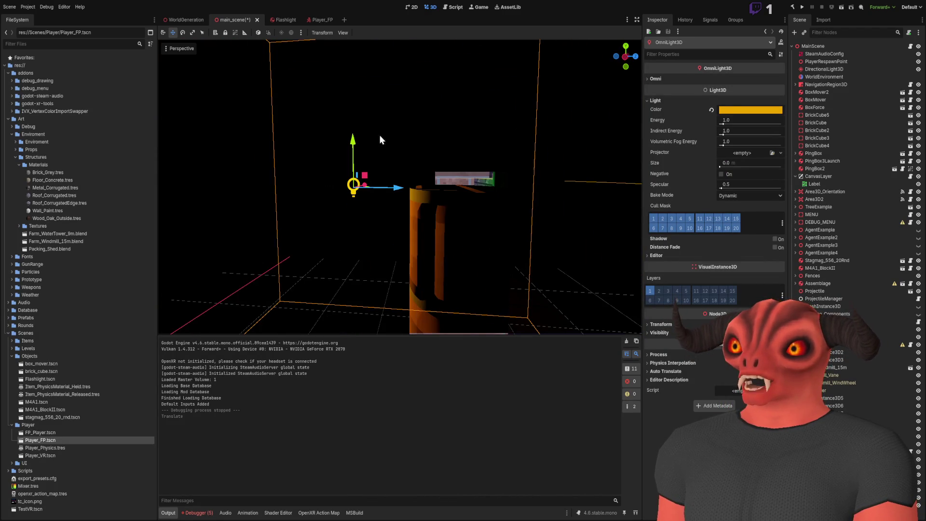
mouse_move(356, 180)
mouse_down()
mouse_move(477, 210)
mouse_move(213, 218)
mouse_up()
drag(434, 232, 473, 258)
mouse_move(373, 156)
mouse_down()
mouse_move(496, 160)
mouse_move(492, 222)
mouse_move(471, 242)
mouse_move(492, 157)
mouse_move(401, 187)
mouse_up()
key(alt+Tab)
key(alt+Tab)
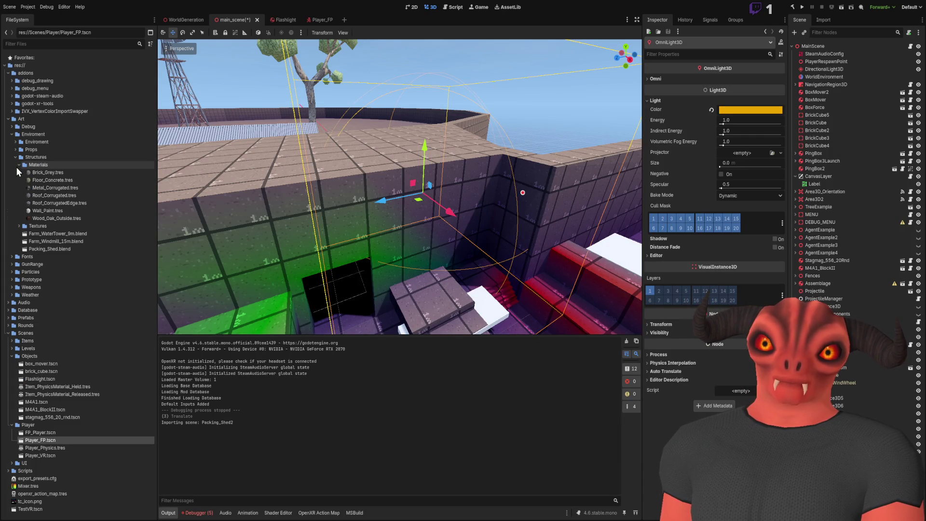
- Find TestWorld.glb under Art/Prototype/Levels in the FileSystem dock, then switch to Blender
click(563, 91)
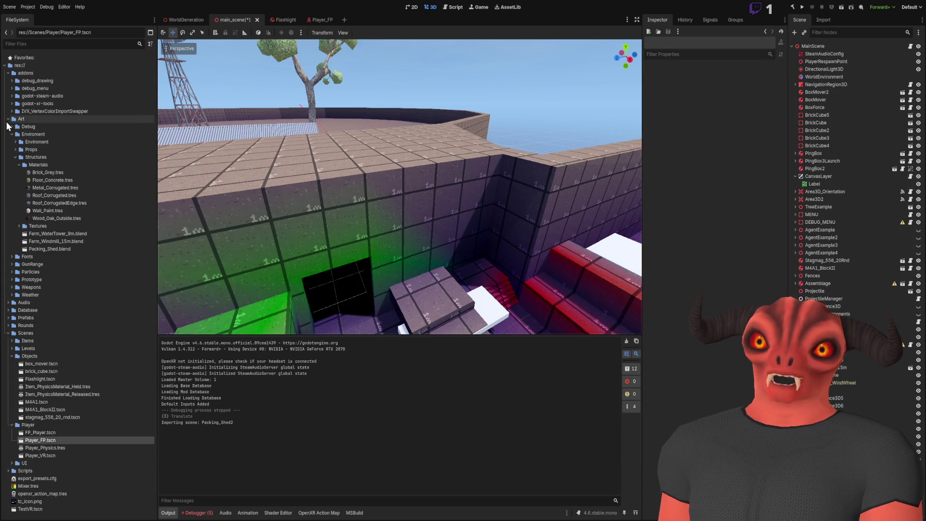
click(11, 135)
click(12, 164)
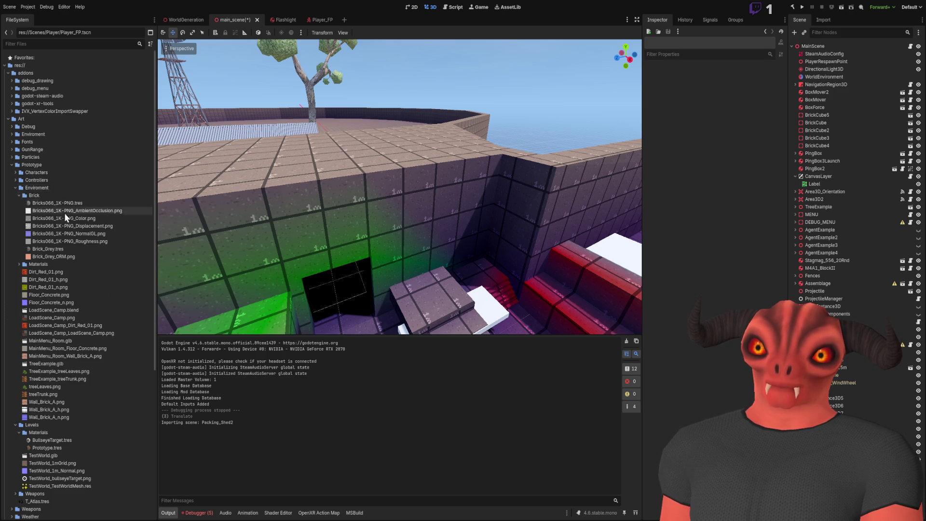
scroll(60, 366, down, 4)
click(56, 236)
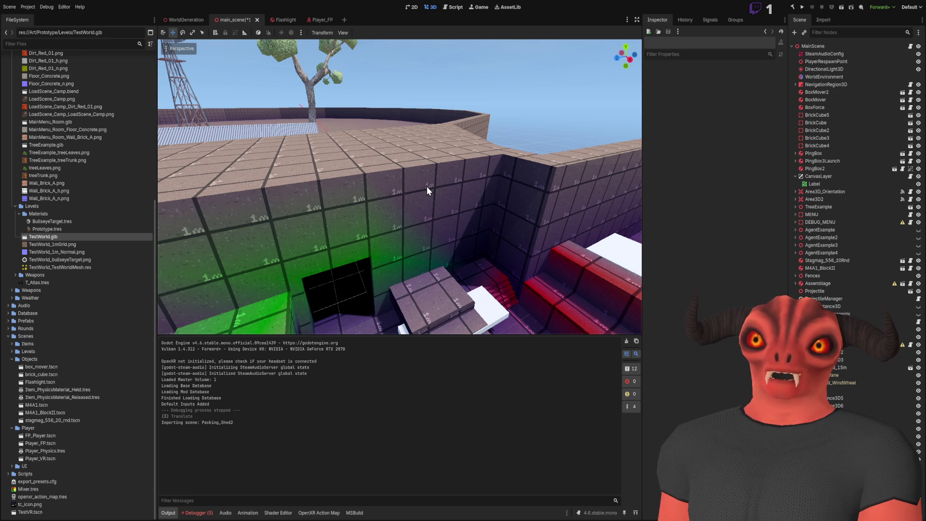
key(alt+Tab)
click(17, 4)
- Start a new General file and import the TestWorld level as glTF 2.0
mouse_move(29, 14)
click(166, 16)
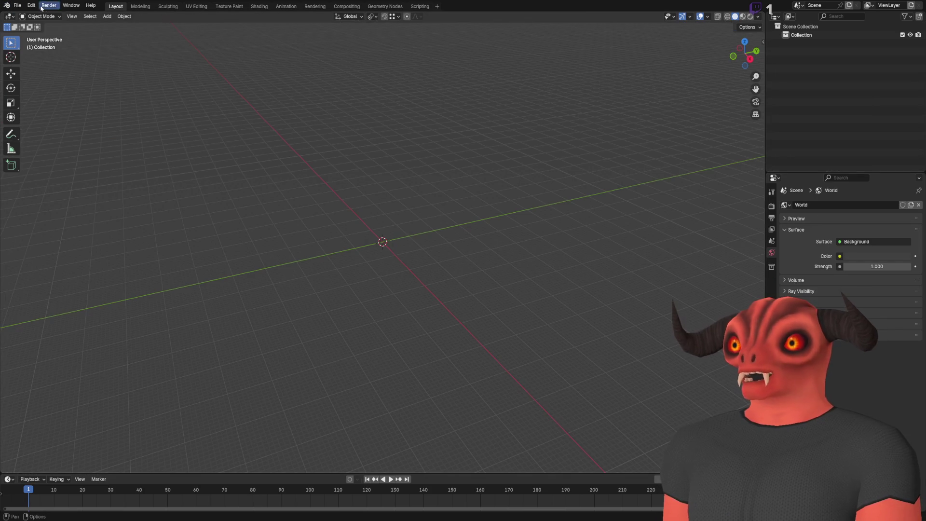
click(17, 5)
mouse_move(48, 123)
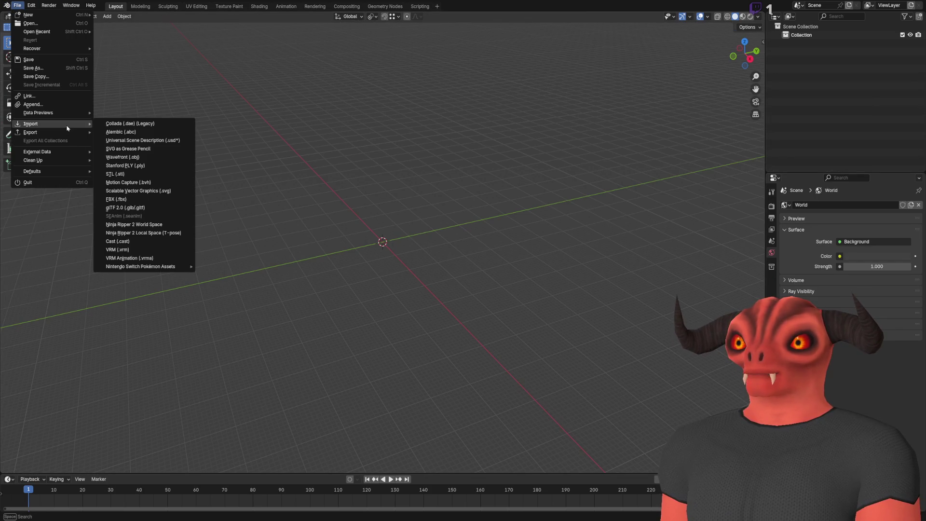
click(142, 210)
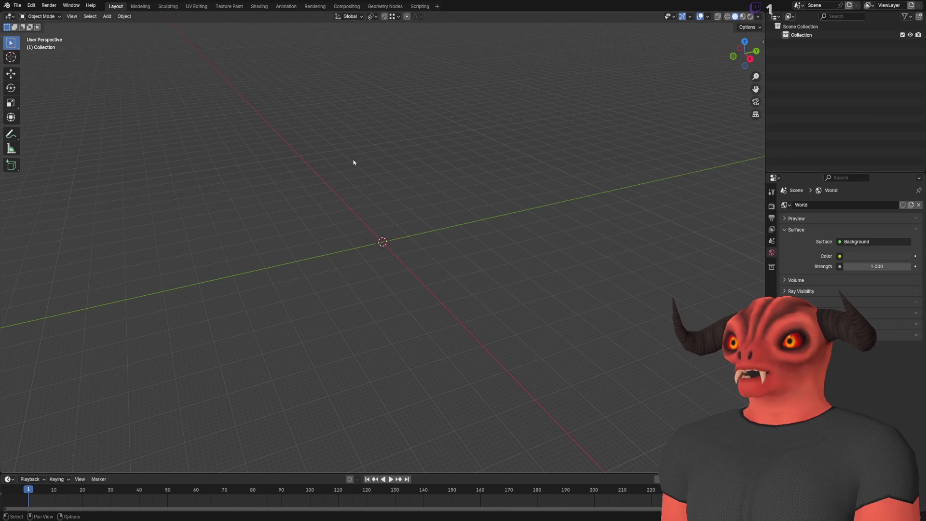
- Convert the mesh's triangles to quads with 70° Max Face and Shape angles, then deselect all
key(Tab)
key(ctrl+f)
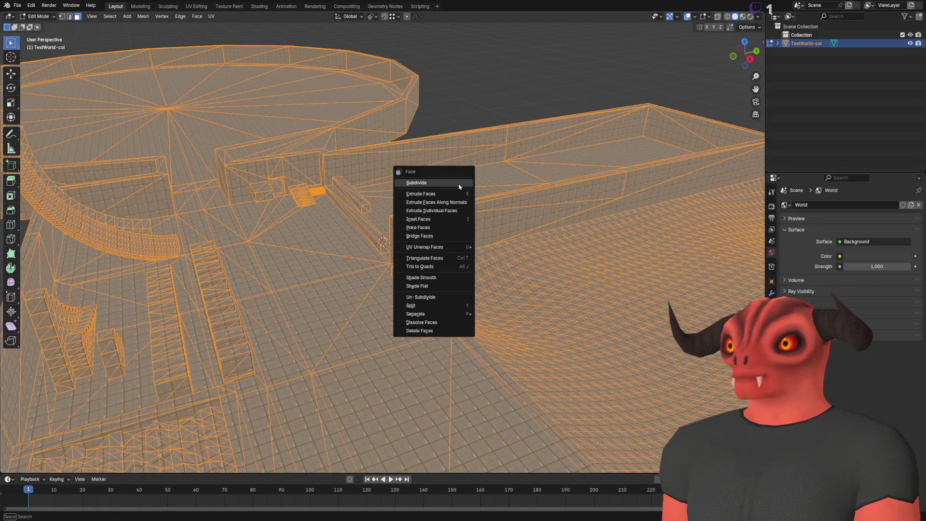
click(438, 266)
scroll(439, 266, up, 5)
click(79, 467)
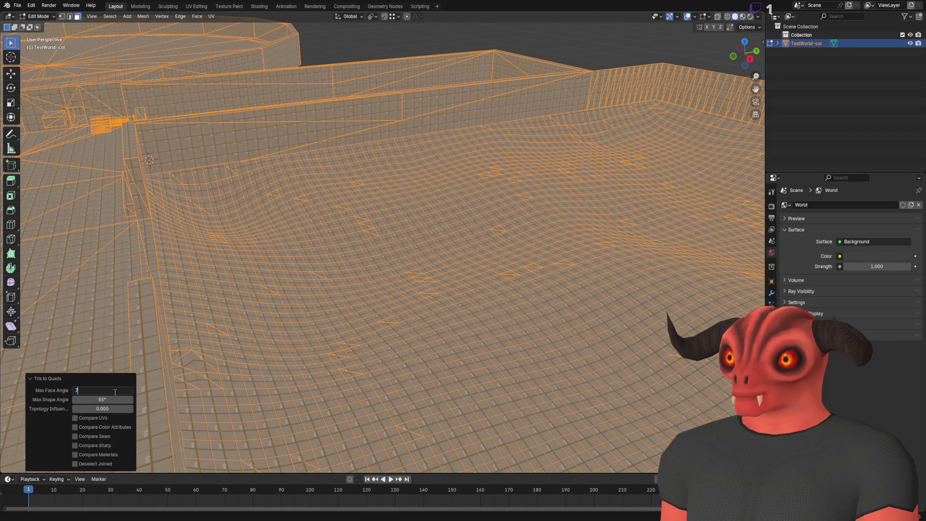
scroll(324, 245, up, 5)
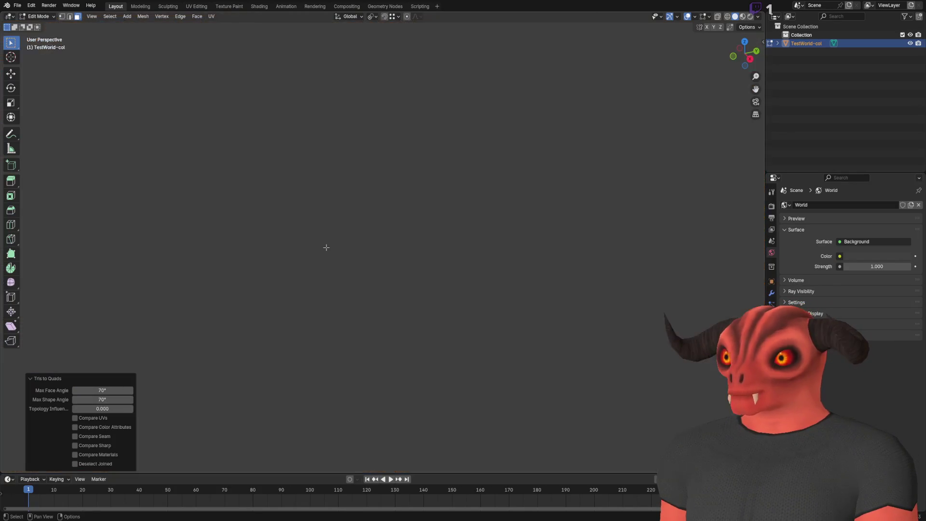
scroll(349, 290, down, 2)
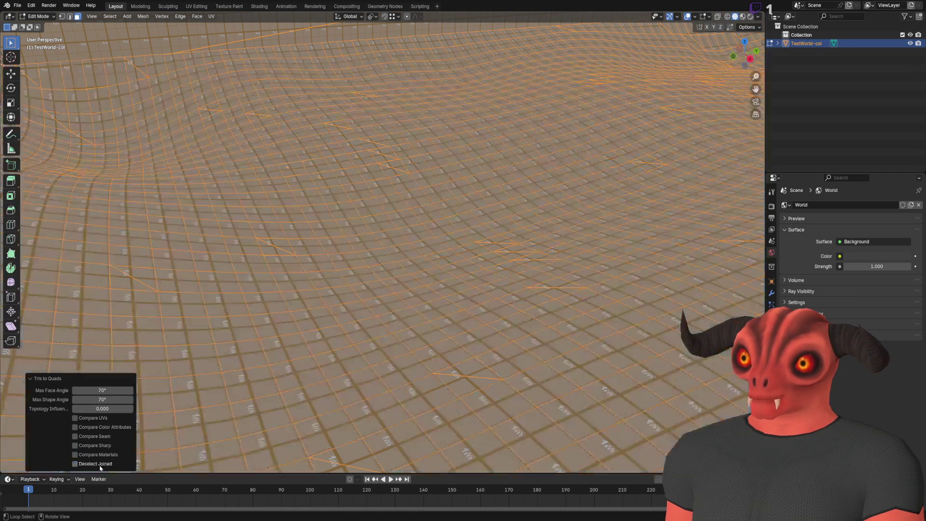
click(96, 464)
click(97, 463)
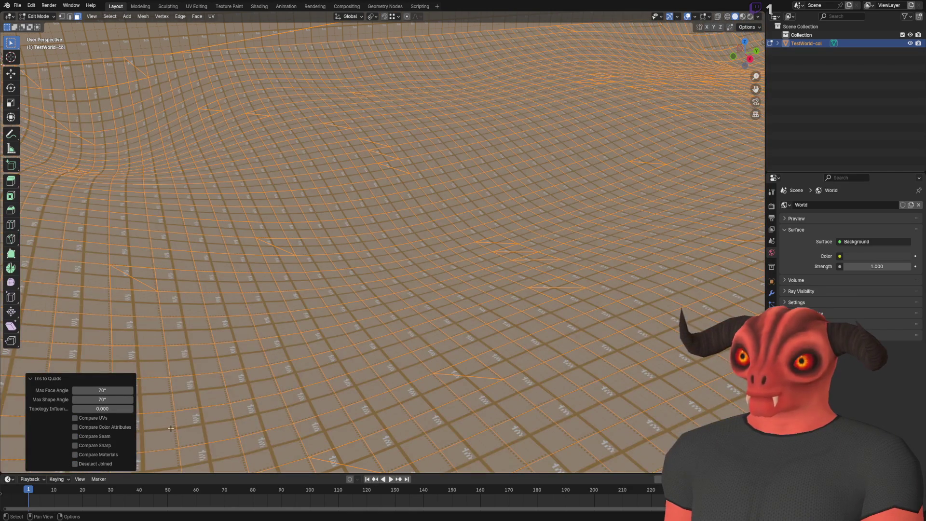
key(Home)
key(alt+a)
scroll(347, 225, up, 6)
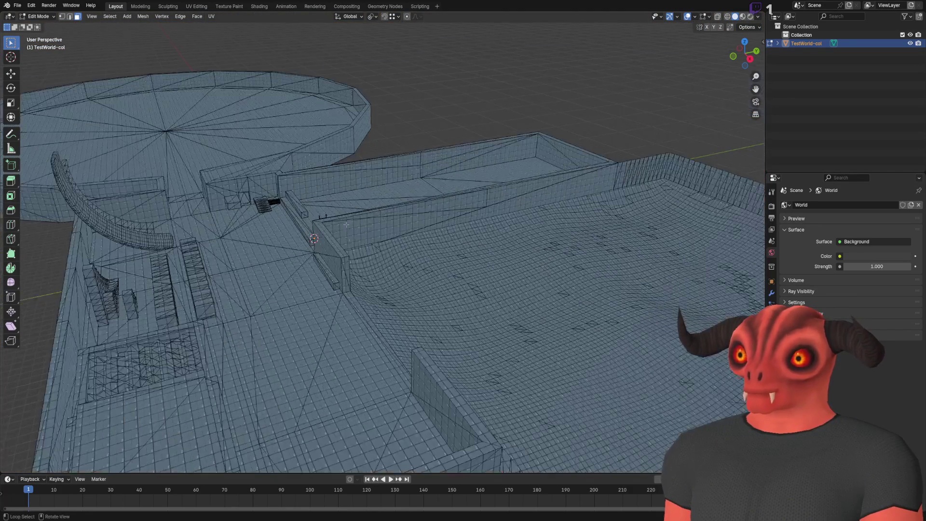
- Frame the level, select the TestWorld-col mesh and return to Edit Mode
scroll(347, 225, up, 5)
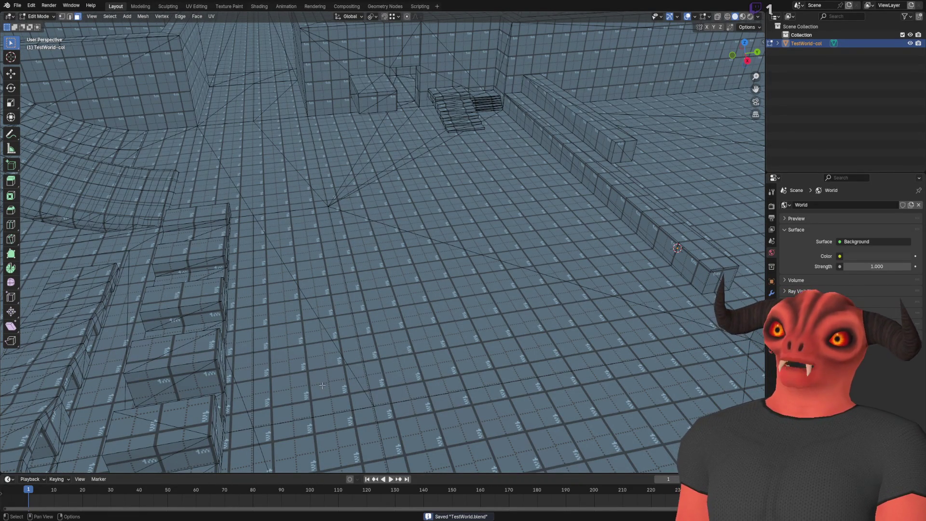
key(Home)
key(Tab)
scroll(375, 210, up, 5)
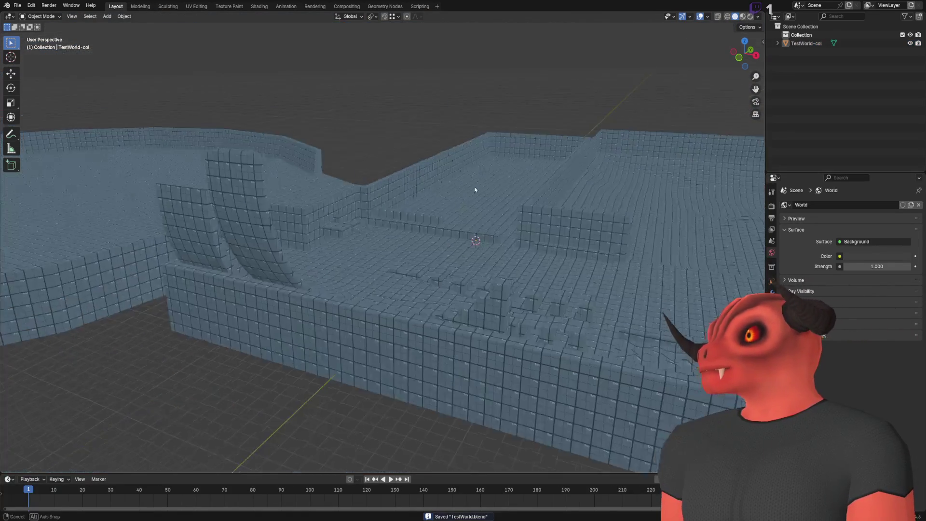
click(438, 204)
key(Tab)
scroll(367, 234, up, 5)
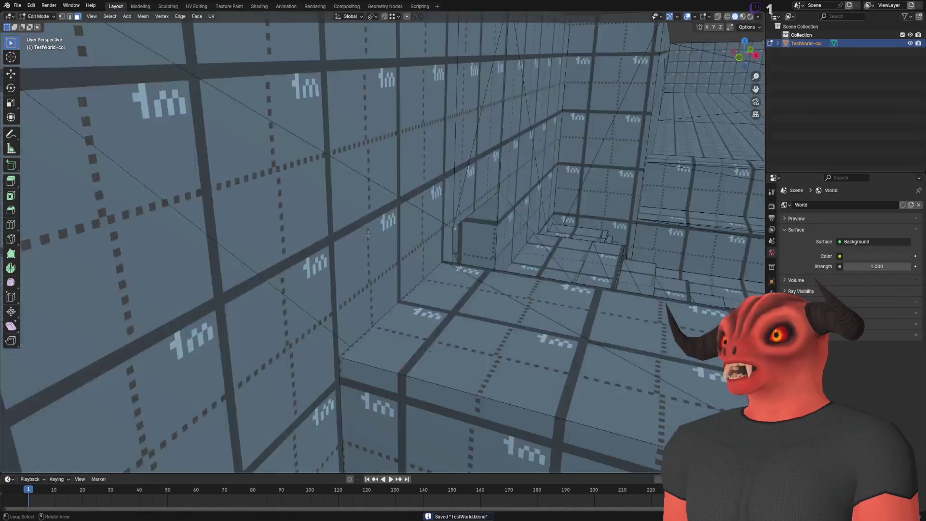
scroll(368, 234, down, 5)
- Switch to Vertex Paint and paint the back wall's upper corners white
click(44, 16)
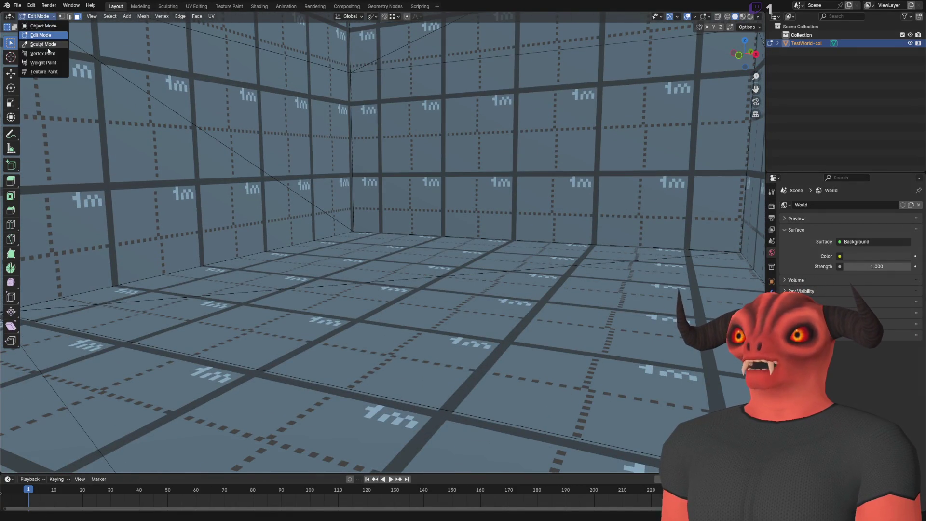
click(47, 54)
scroll(296, 213, down, 5)
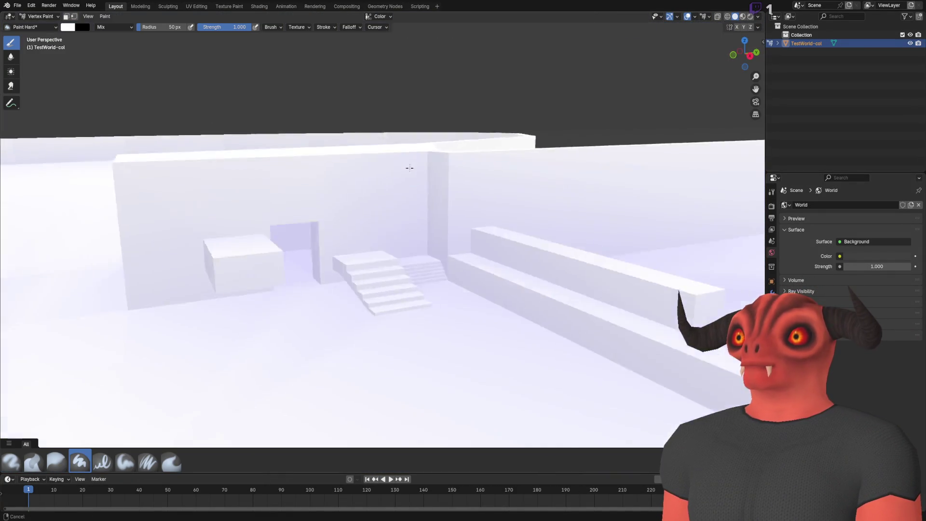
scroll(407, 175, up, 5)
scroll(389, 190, down, 5)
scroll(337, 213, up, 5)
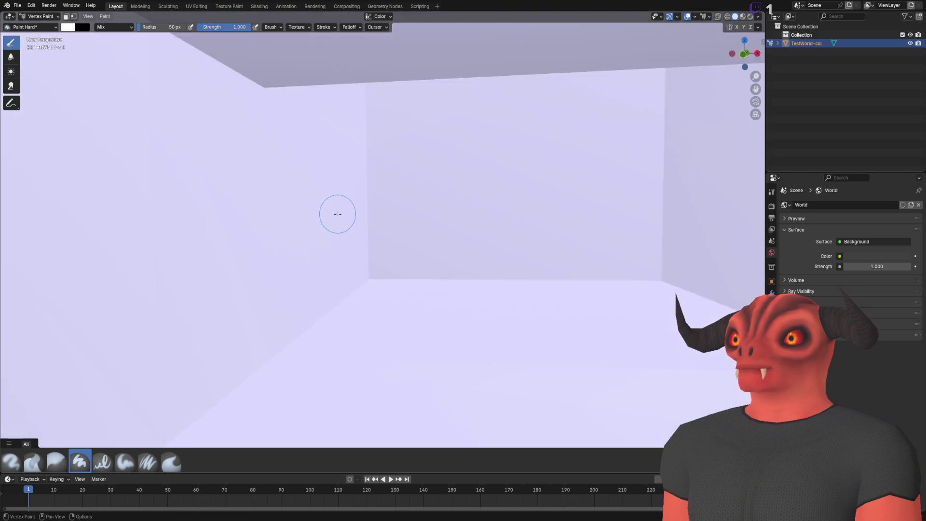
click(233, 77)
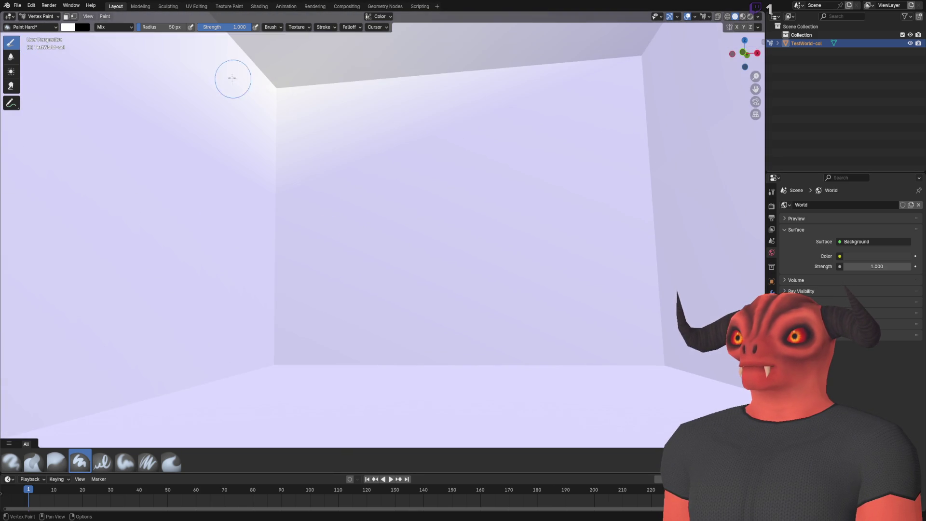
click(650, 71)
- Delete the extra Byte Color attributes from the mesh's Color Attributes list
click(772, 339)
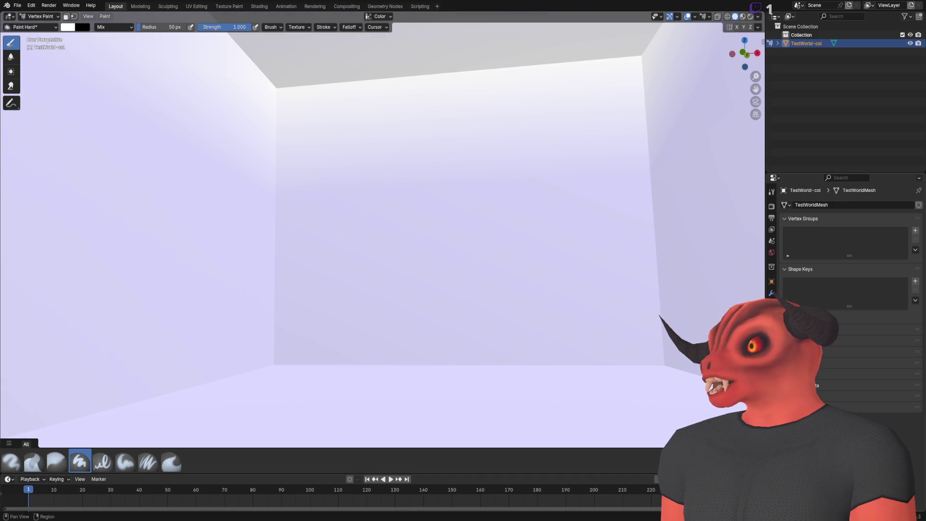
click(800, 341)
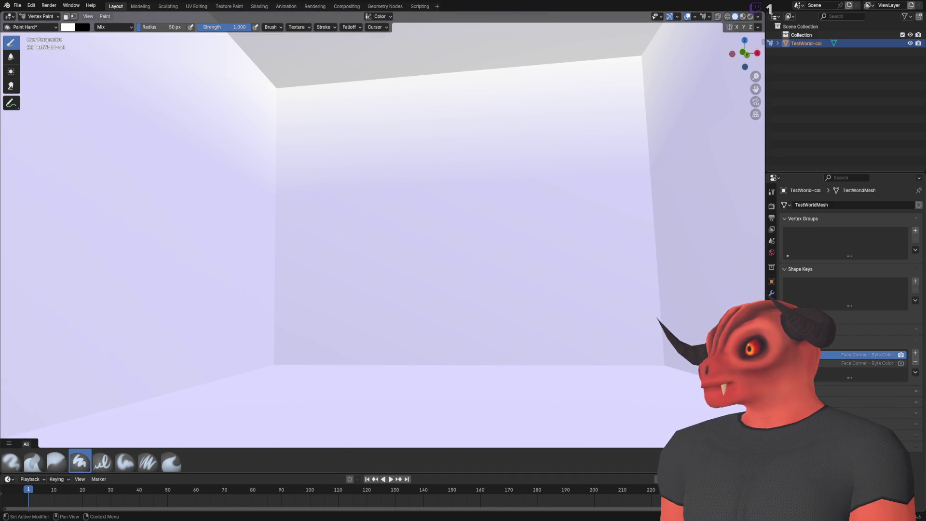
click(868, 362)
click(915, 361)
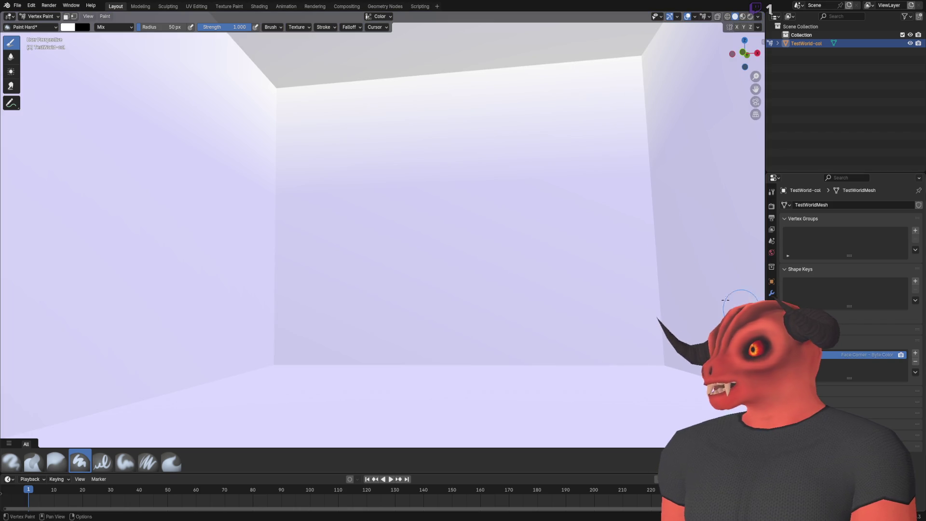
scroll(414, 287, down, 5)
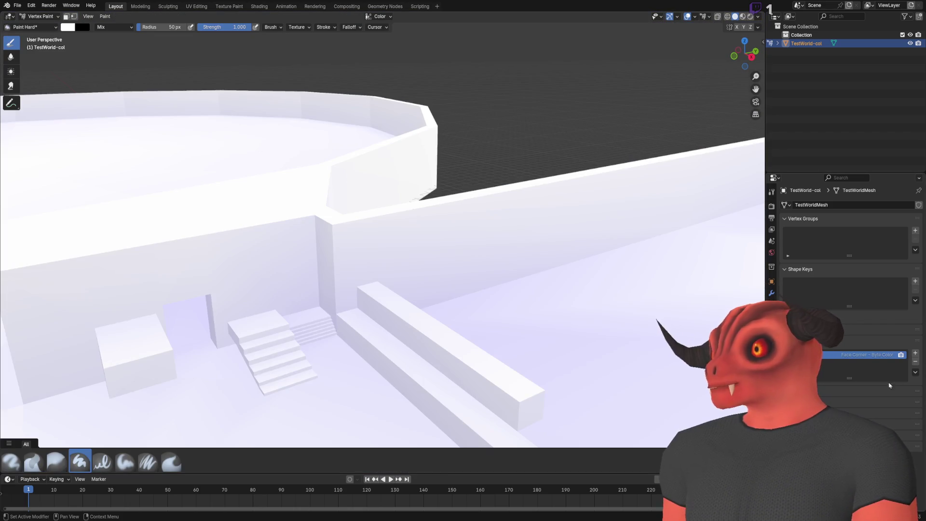
click(915, 362)
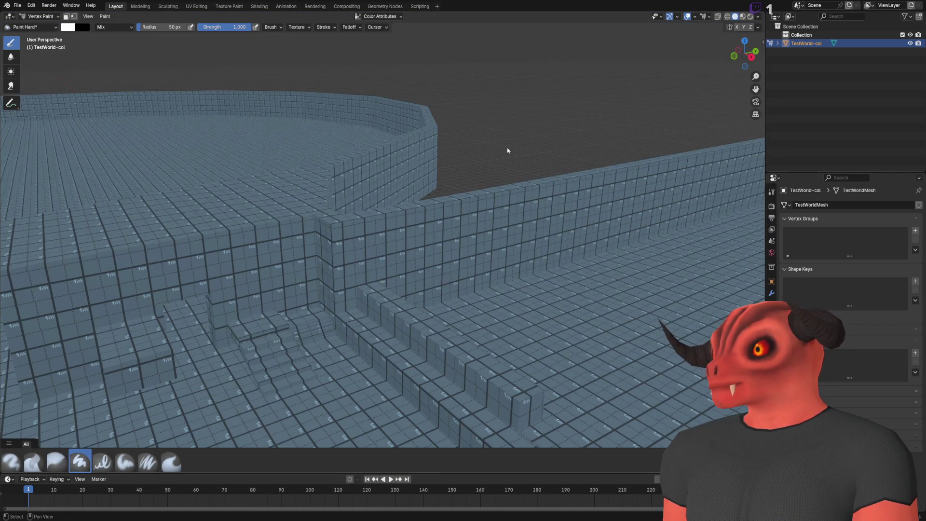
key(Tab)
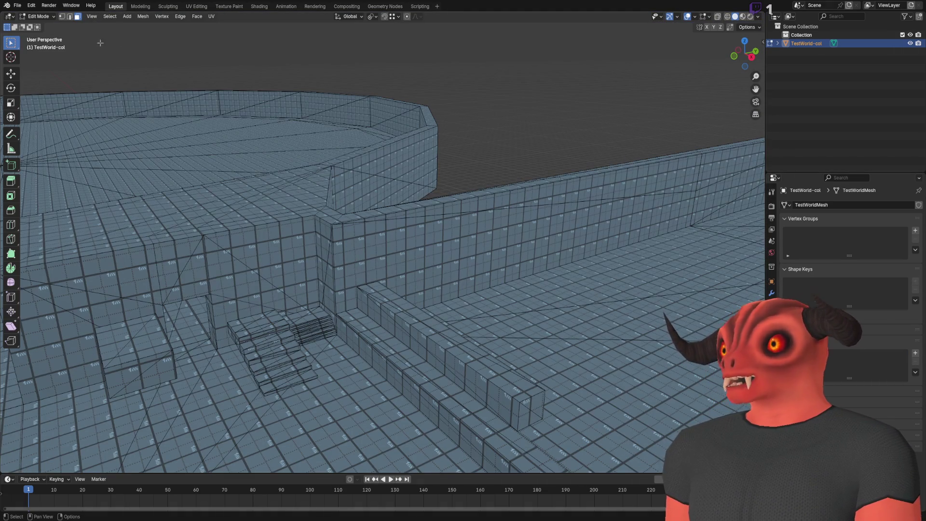
- Back in Object Mode, make the first Vertex - Color attribute active and use Attribute shading
click(41, 16)
click(33, 32)
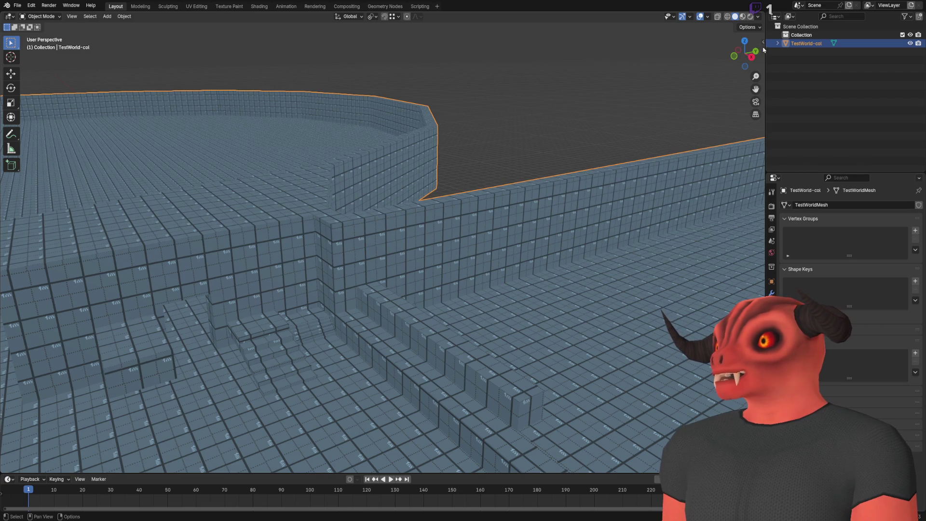
key(n)
click(760, 65)
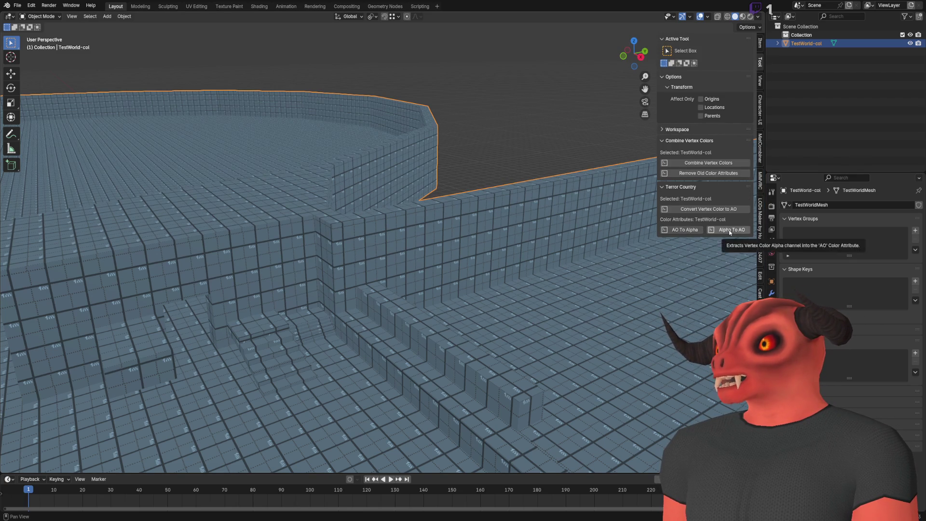
click(847, 355)
click(758, 17)
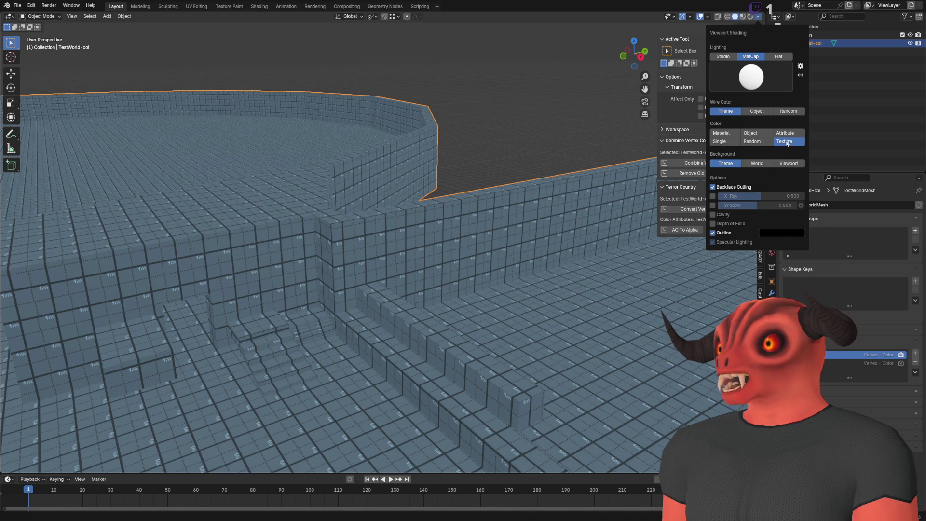
click(784, 133)
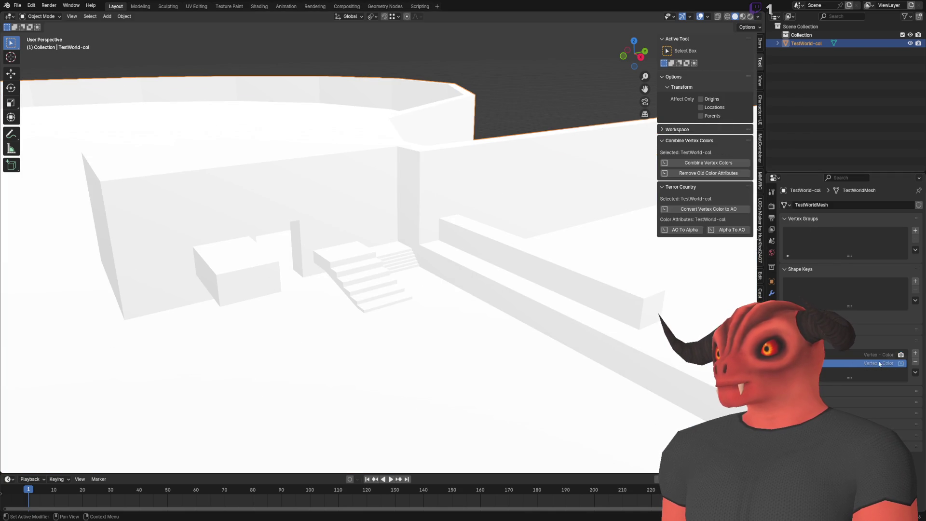
- Bake ambient occlusion from the render settings and fly into the room to inspect it
click(771, 208)
click(771, 219)
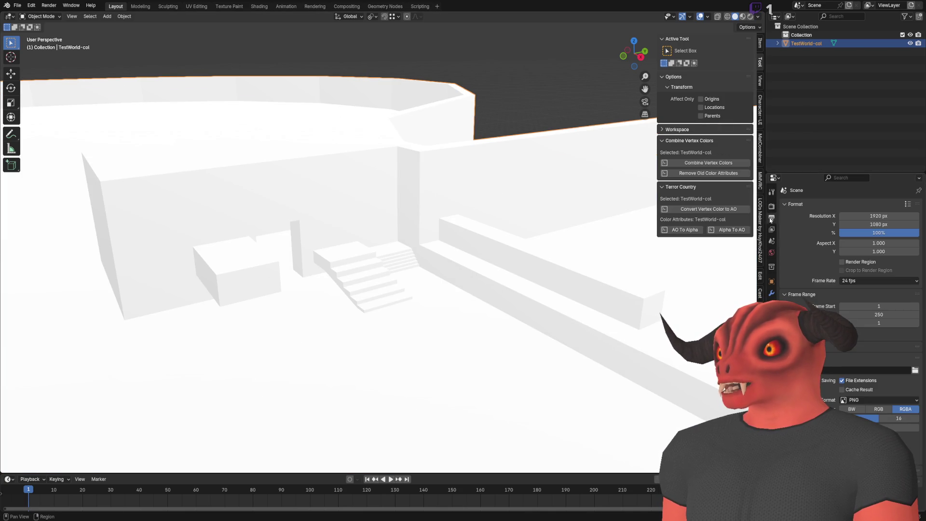
click(771, 206)
click(852, 370)
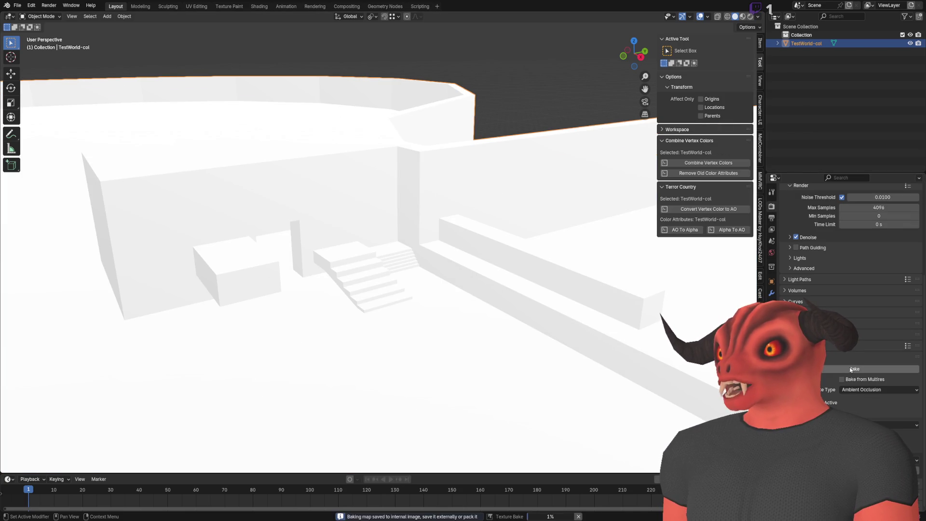
drag(448, 301, 434, 301)
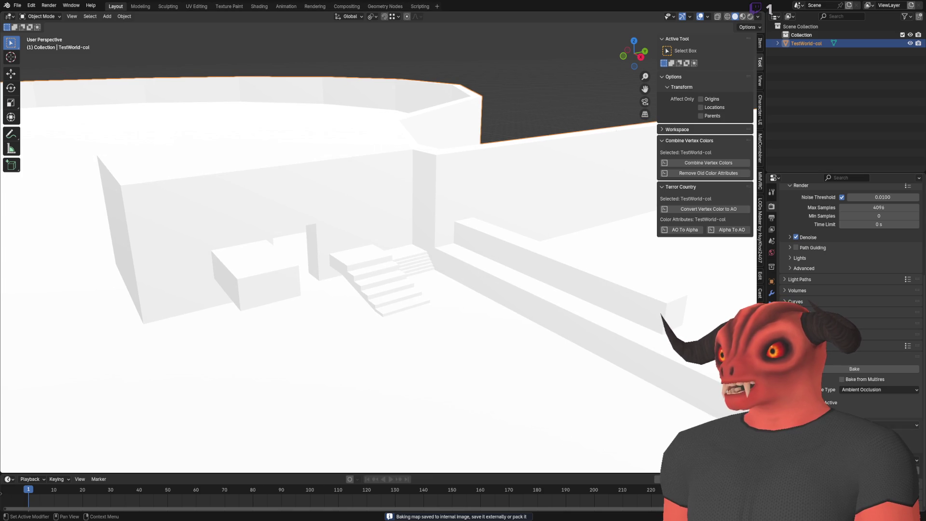
scroll(852, 396, up, 3)
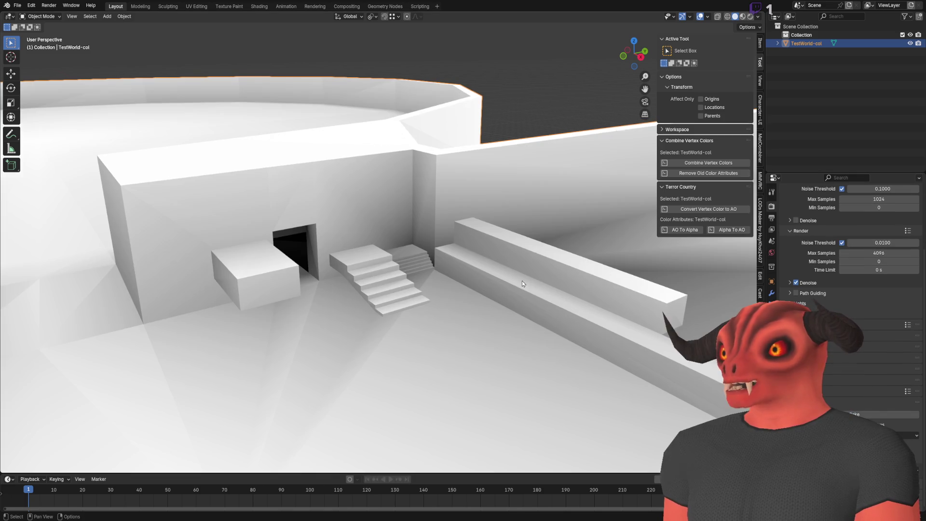
key(shift+grave)
key(w)
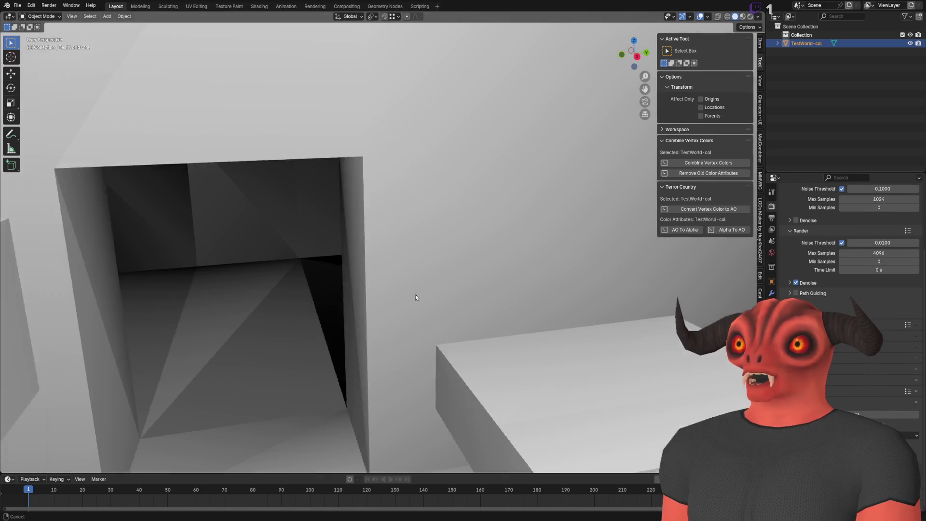
click(415, 294)
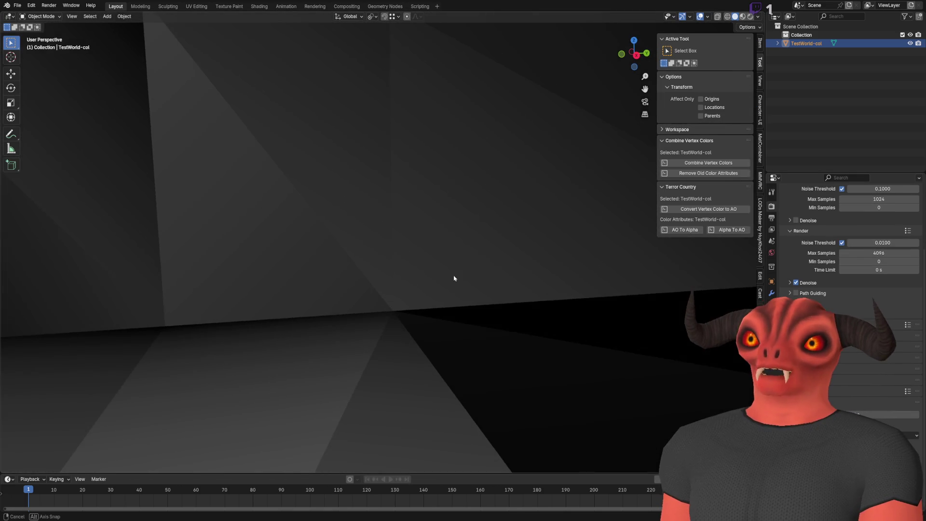
- Merge by Distance across the whole mesh, removing 6493 duplicate vertices, then fly through to check shading
key(Tab)
key(a)
key(m)
click(417, 253)
scroll(417, 252, down, 5)
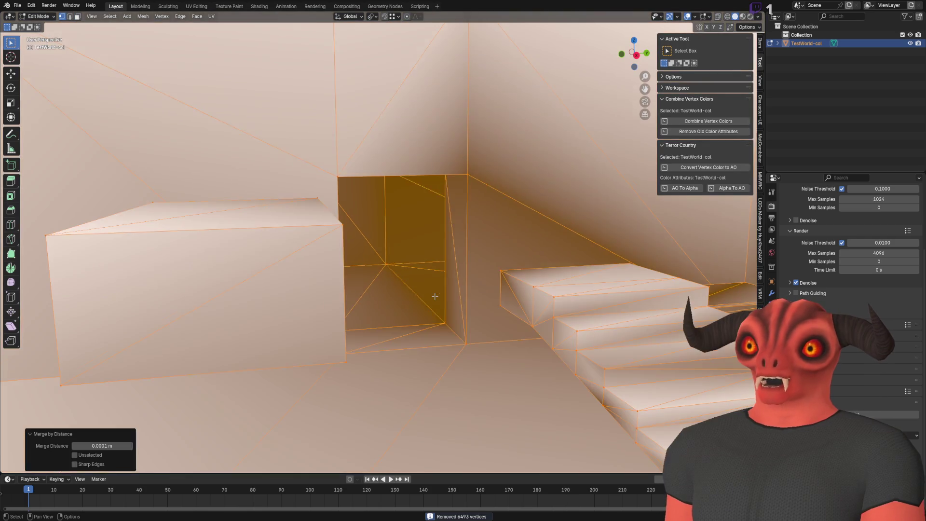
key(Tab)
key(shift+grave)
key(shift+grave)
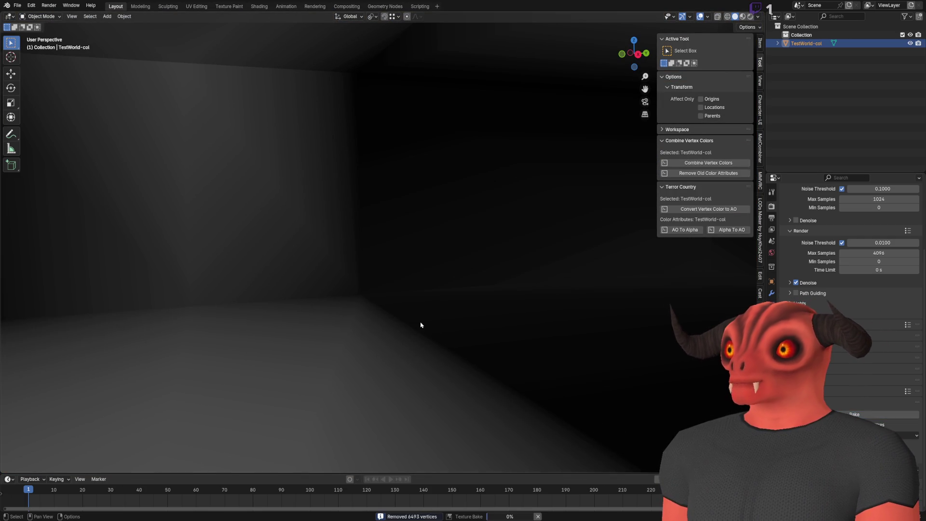
key(shift+grave)
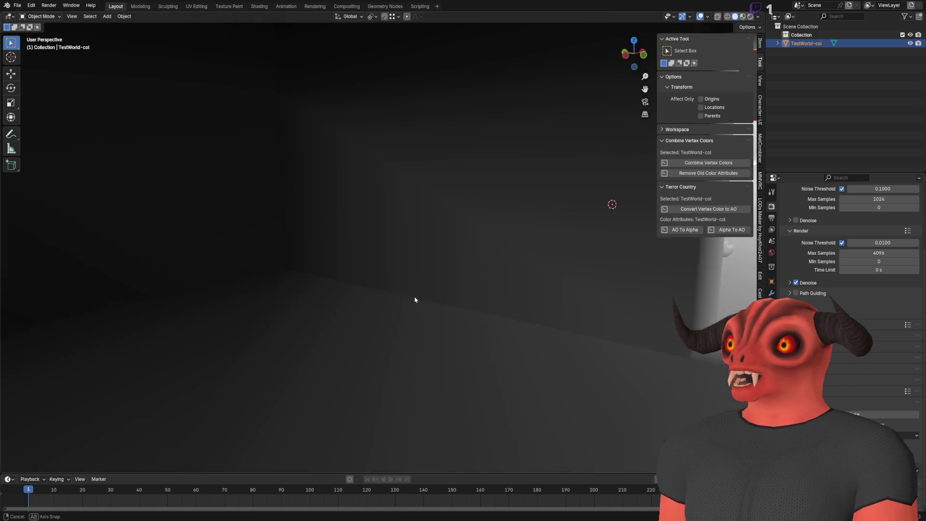
click(384, 280)
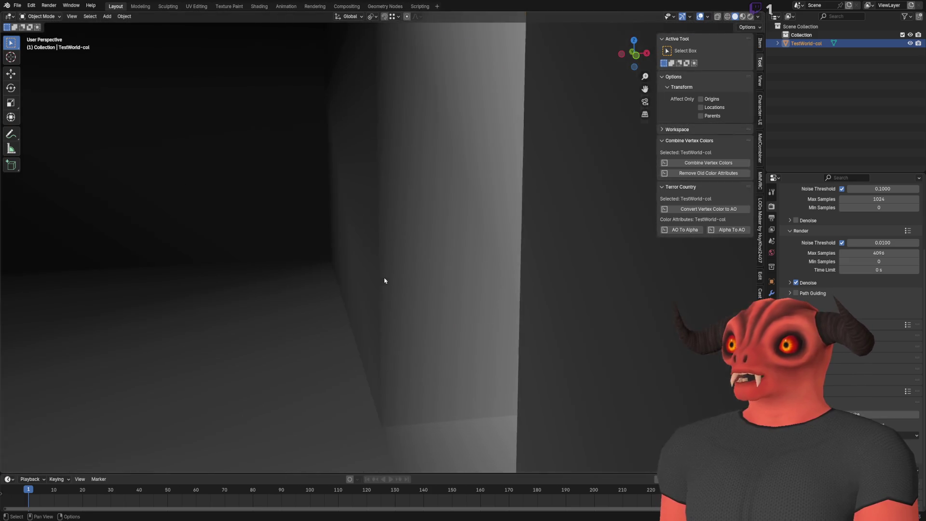
key(shift+grave)
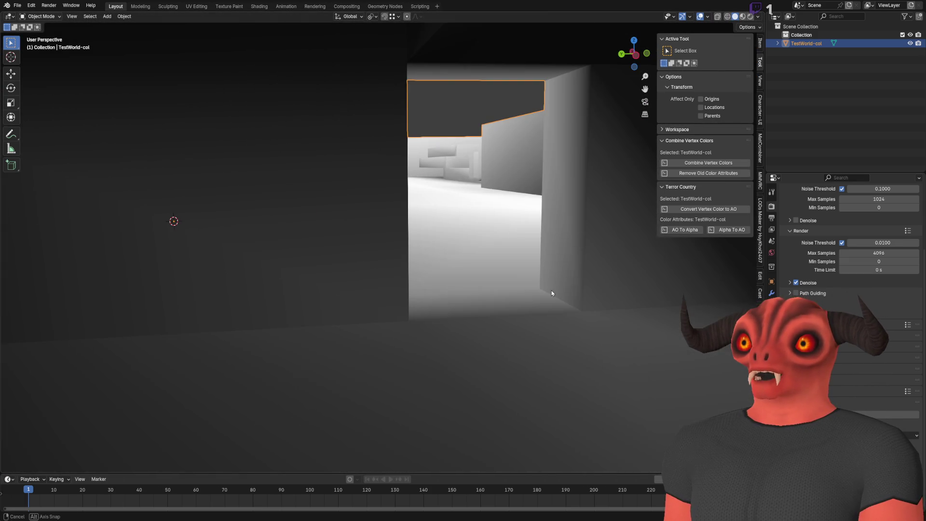
- Convert all of the level mesh's triangles into quads in Edit Mode
click(552, 292)
key(Tab)
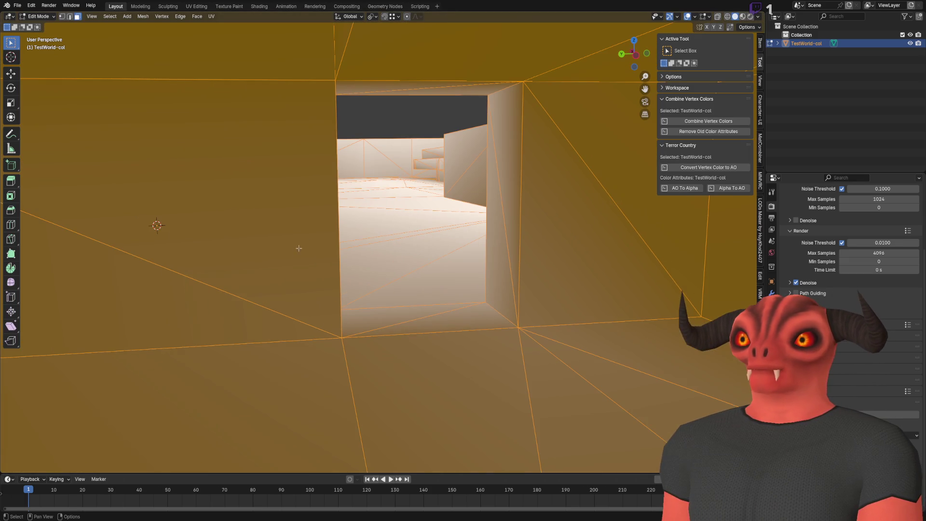
scroll(376, 245, down, 10)
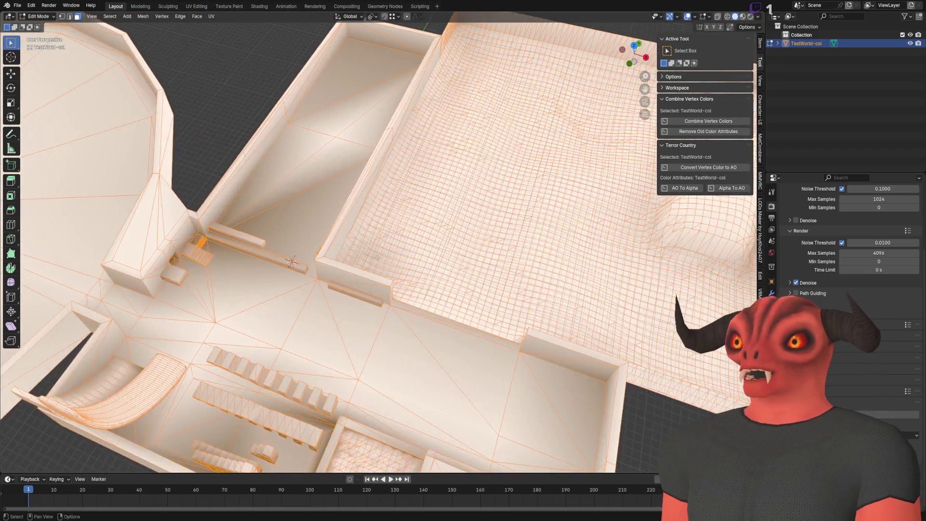
right_click(411, 255)
click(404, 335)
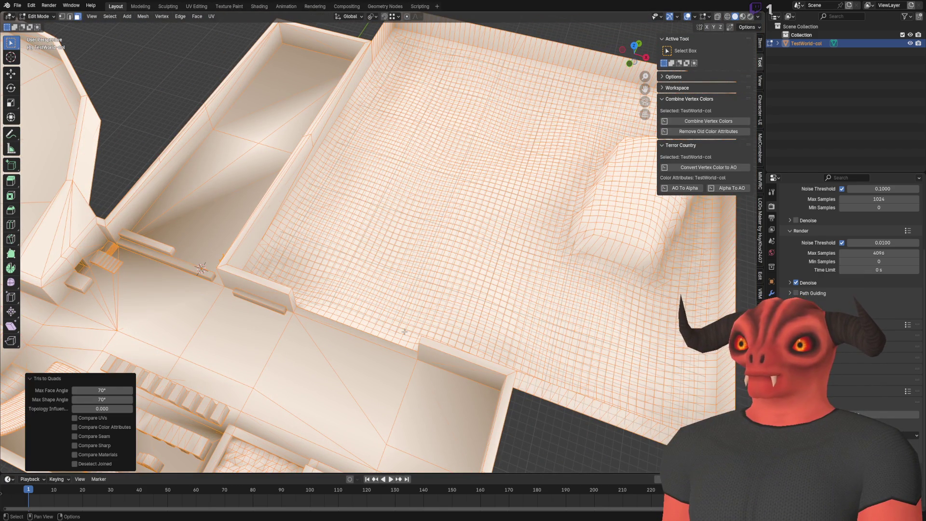
scroll(283, 340, up, 3)
key(alt+a)
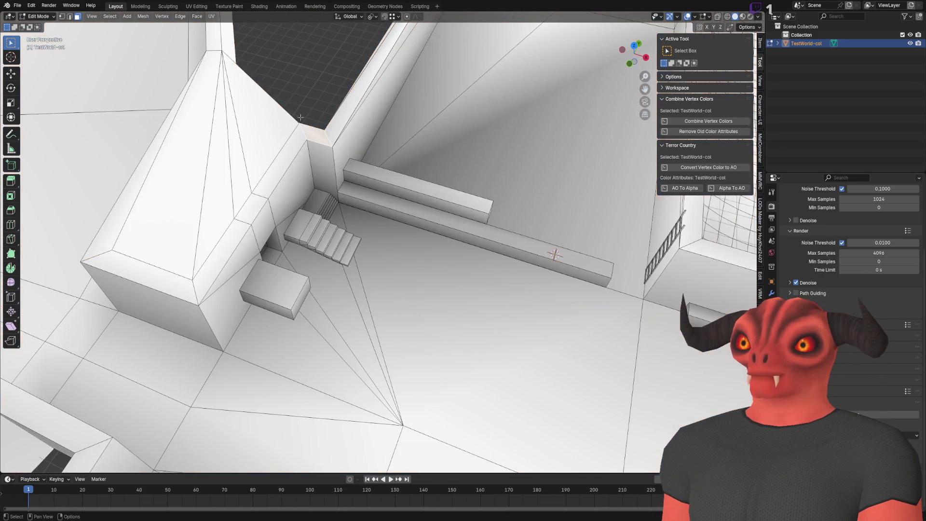
scroll(468, 295, up, 3)
scroll(468, 296, up, 5)
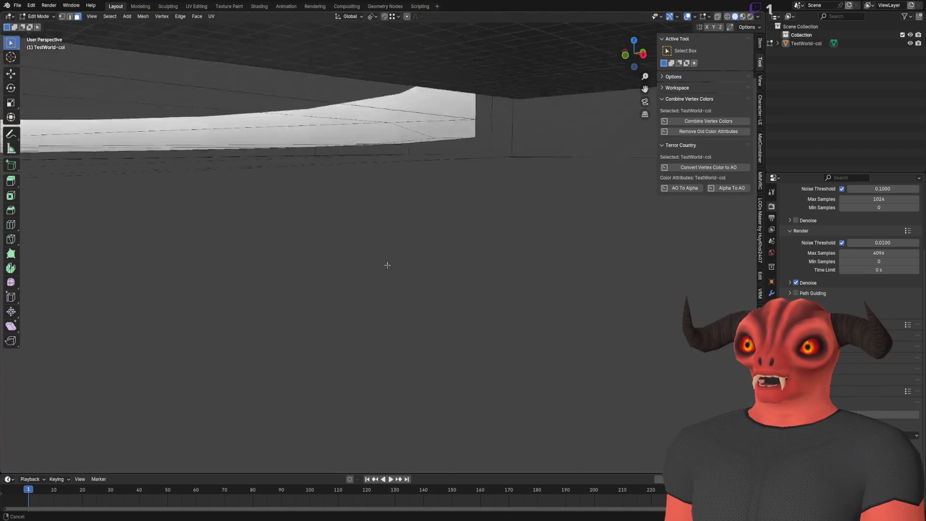
key(a)
scroll(311, 288, up, 3)
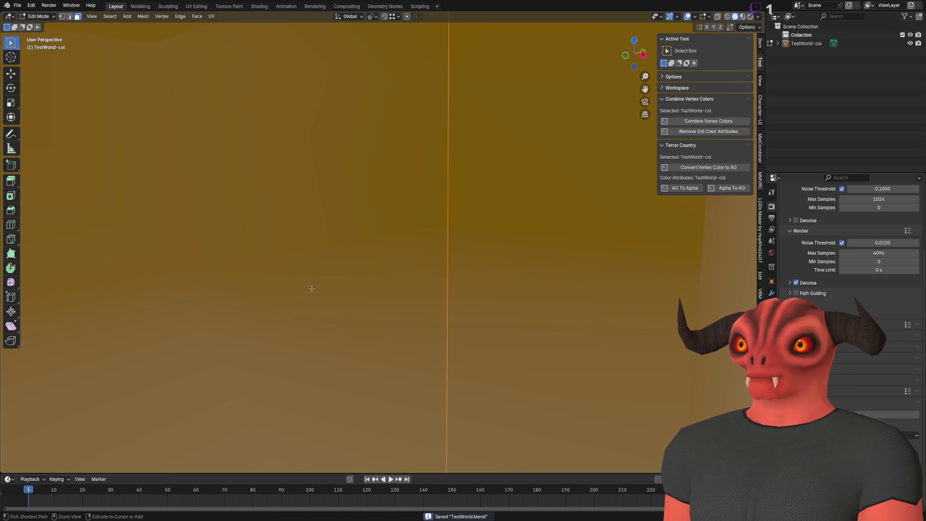
scroll(434, 287, down, 4)
key(Tab)
- Start a new ambient occlusion bake of TestWorld-col
key(Left)
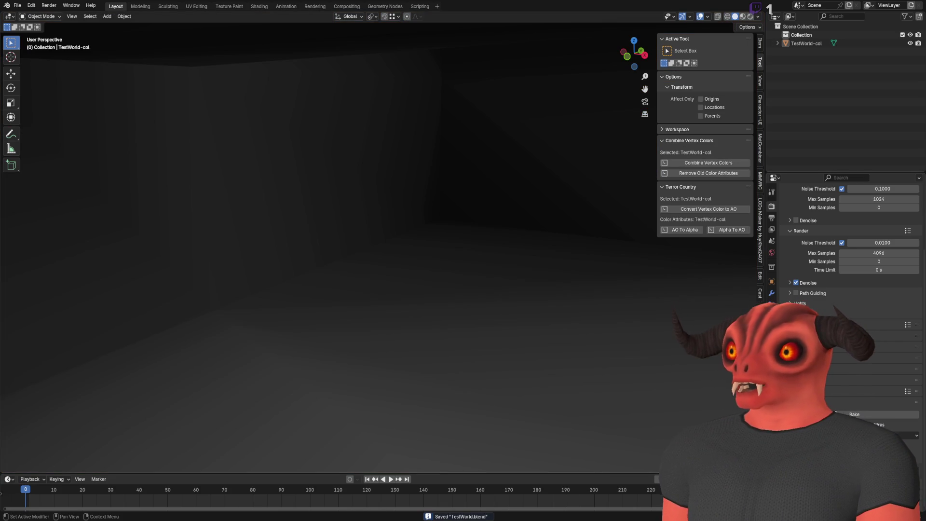
click(854, 414)
mouse_move(458, 241)
mouse_down()
mouse_move(468, 294)
mouse_move(409, 269)
mouse_move(453, 270)
mouse_up()
- Restart the AO bake and remove the extra Vertex - Color attribute from the mesh data
click(867, 415)
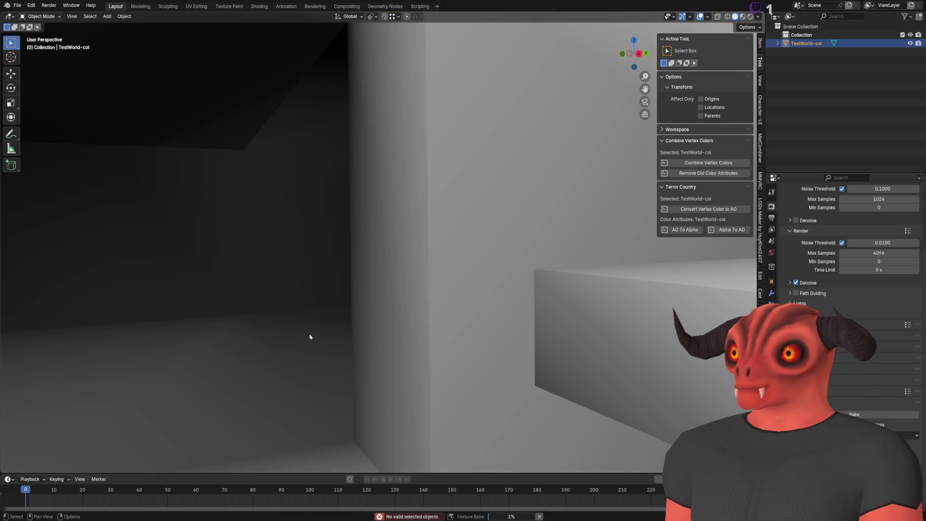
scroll(334, 335, down, 6)
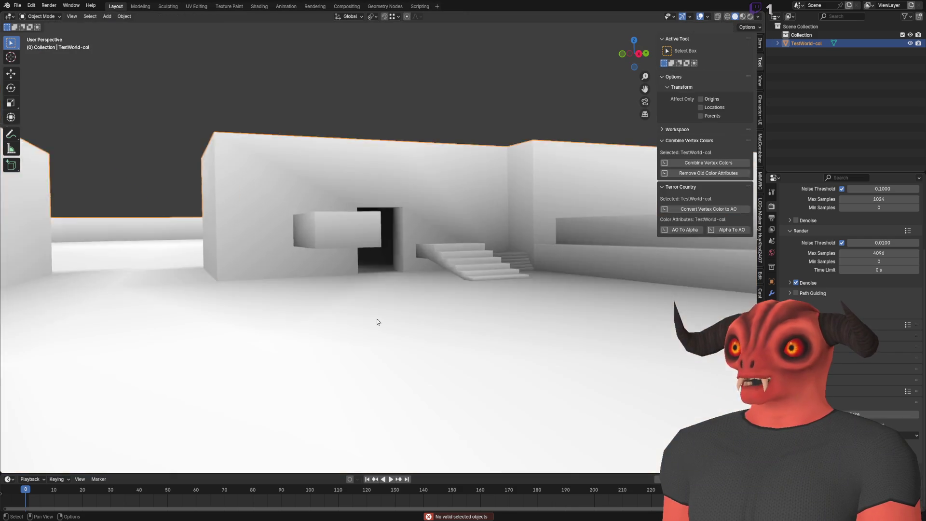
scroll(378, 322, up, 5)
click(772, 339)
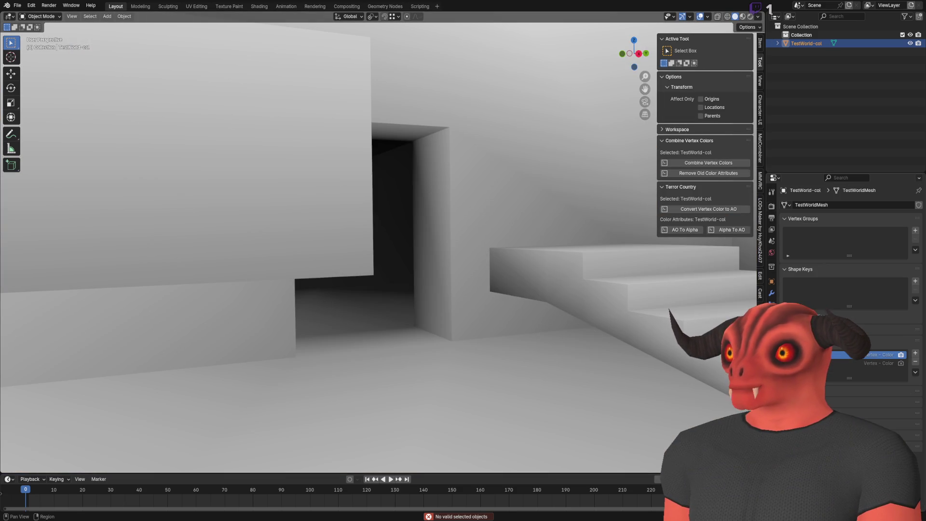
click(915, 362)
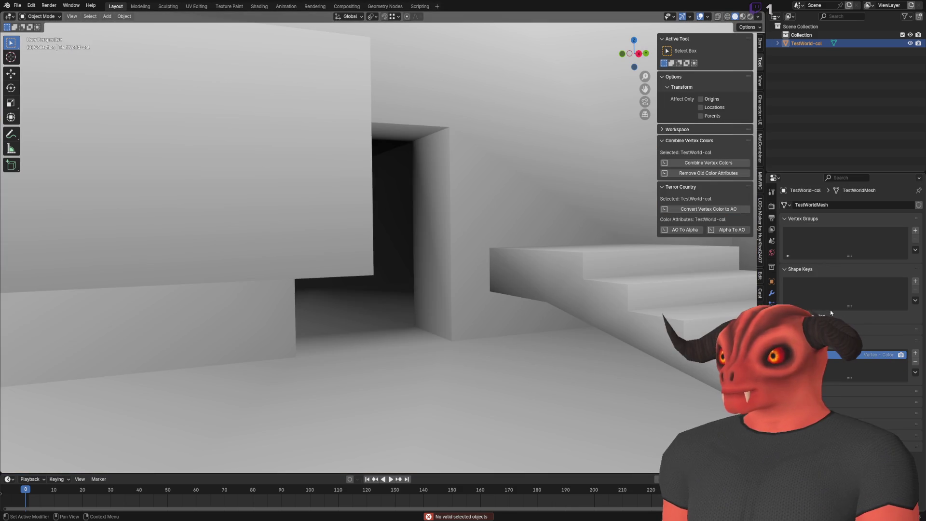
click(771, 192)
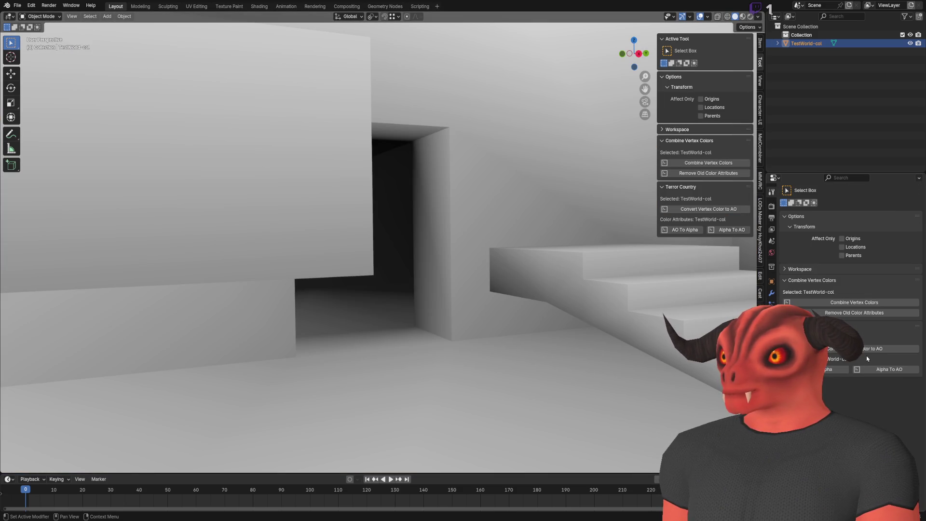
click(772, 206)
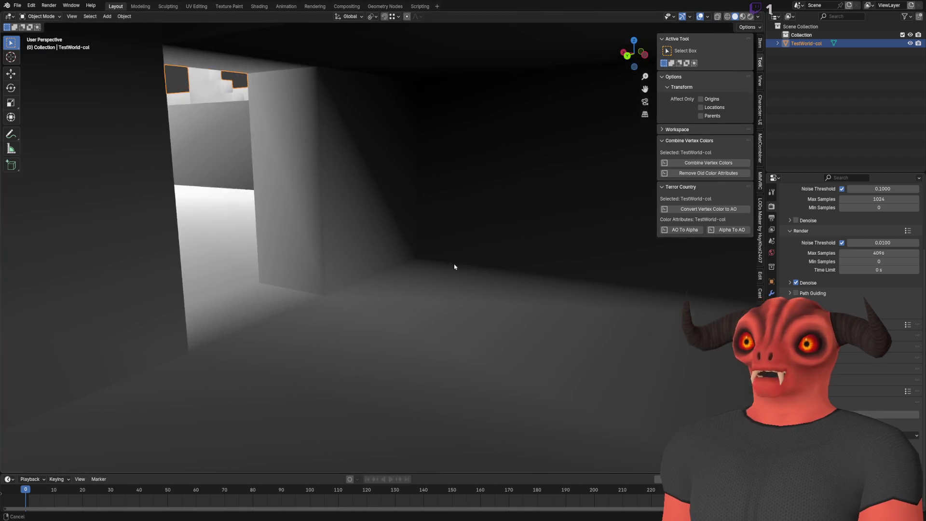
- Move the baked AO into the colour alpha with AO To Alpha and save TestWorld.blend
key(Tab)
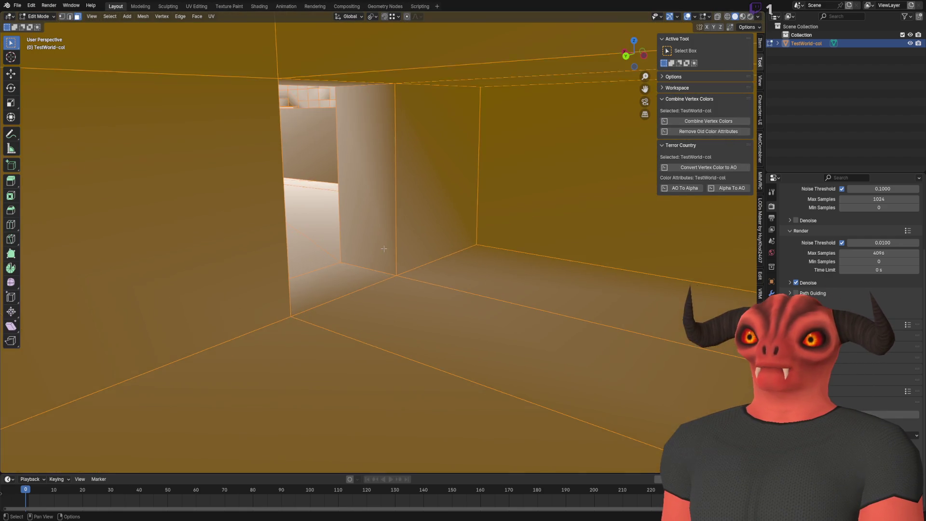
key(Tab)
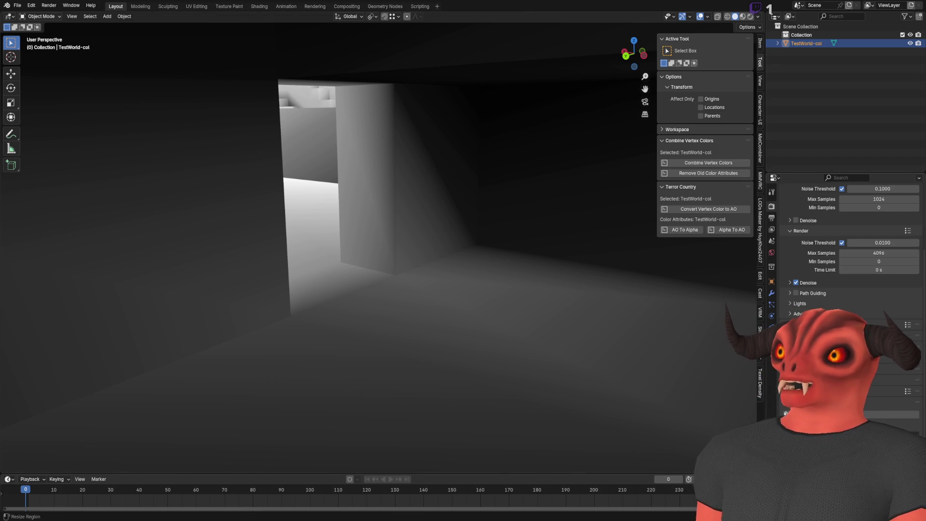
click(772, 339)
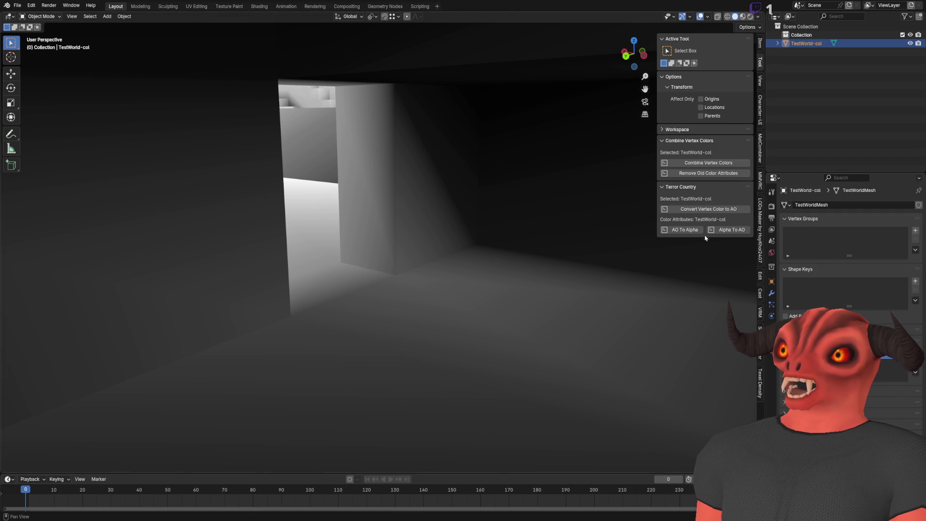
click(685, 231)
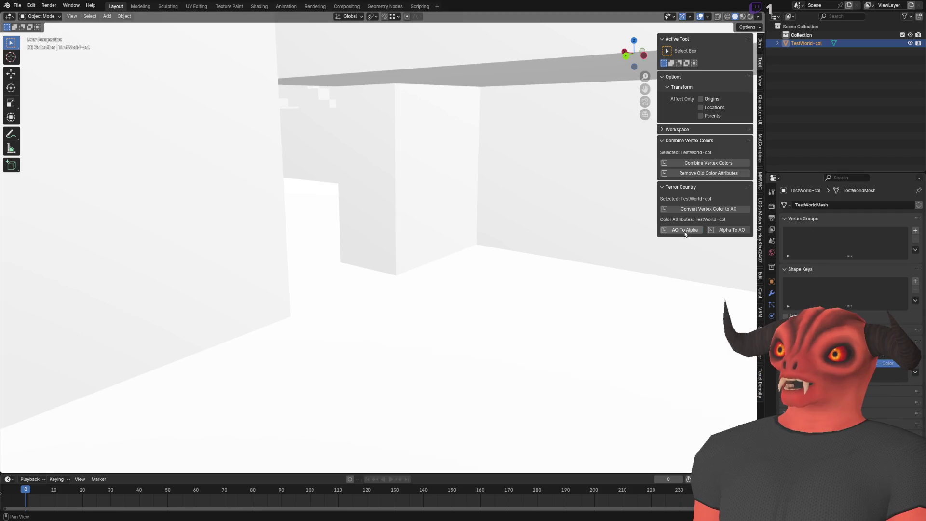
click(887, 352)
click(888, 363)
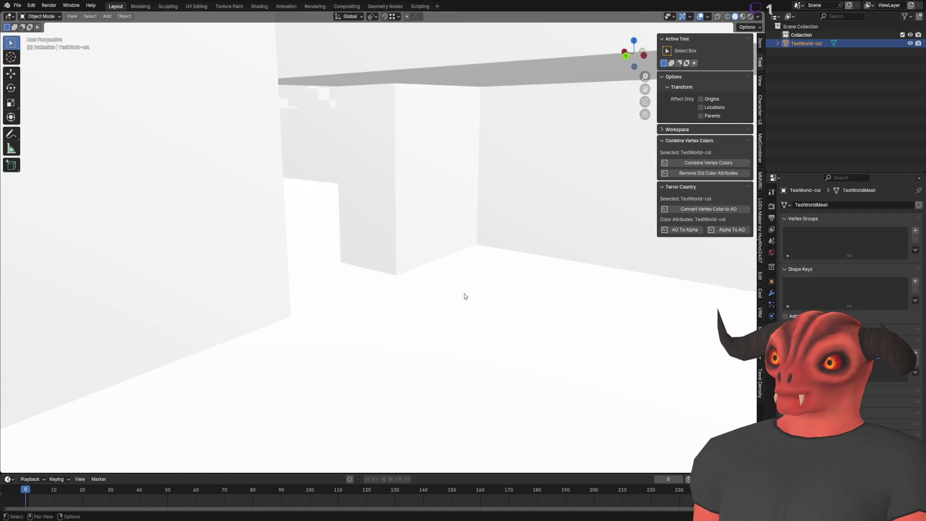
scroll(465, 296, down, 5)
key(ctrl+s)
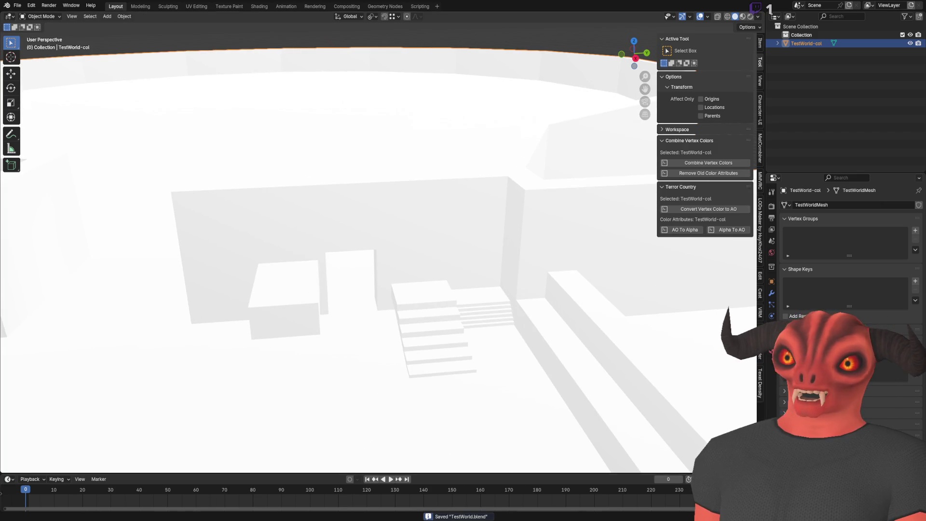
- Instance TestWorld.blend under NavigationRegion3D in main_scene
key(alt+Tab)
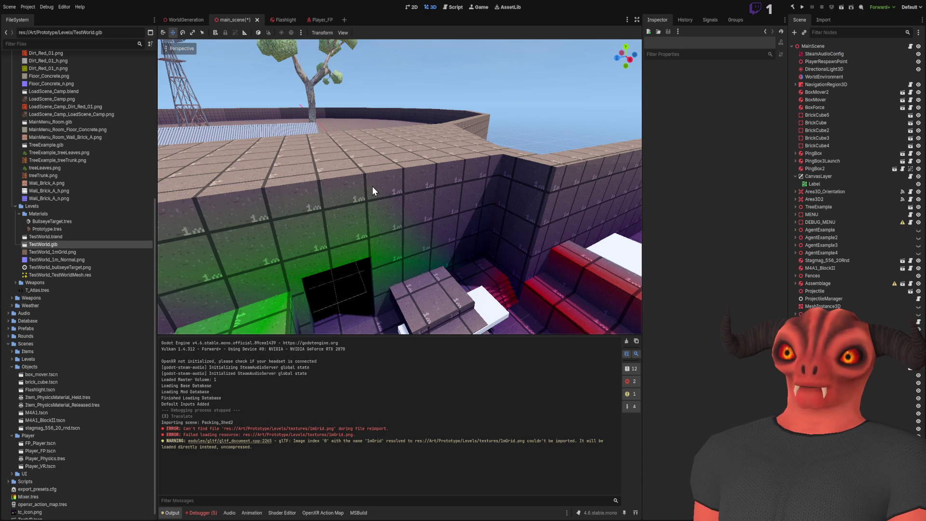
scroll(342, 203, down, 5)
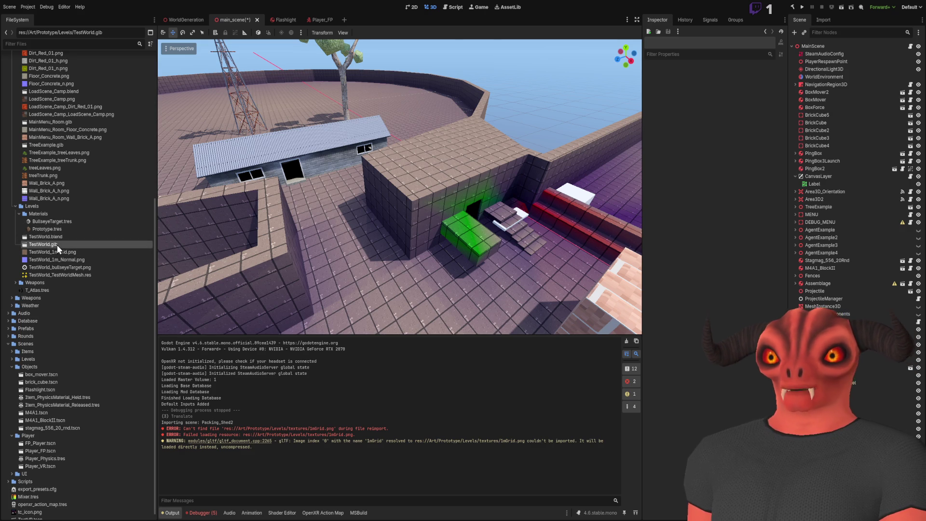
mouse_move(48, 245)
mouse_down()
mouse_move(423, 181)
mouse_move(458, 186)
mouse_up()
- Reparent SteamAudioGeometry directly under the outer TestWorld node
click(841, 123)
click(838, 100)
click(838, 115)
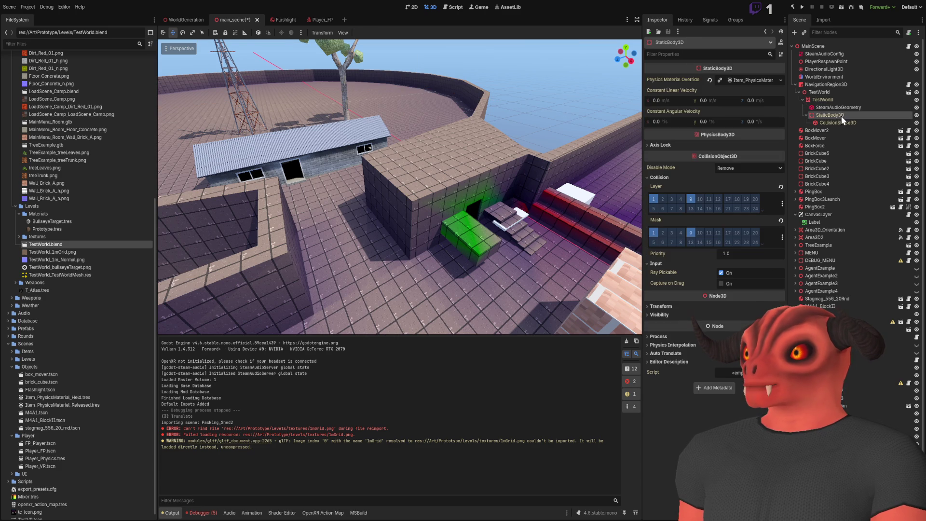
drag(836, 106, 837, 97)
click(832, 109)
click(835, 122)
click(841, 107)
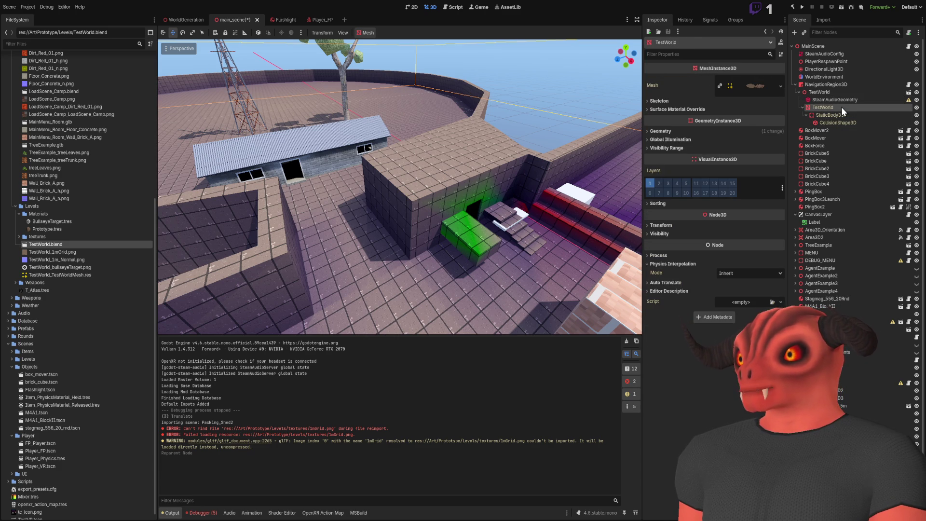
key(f)
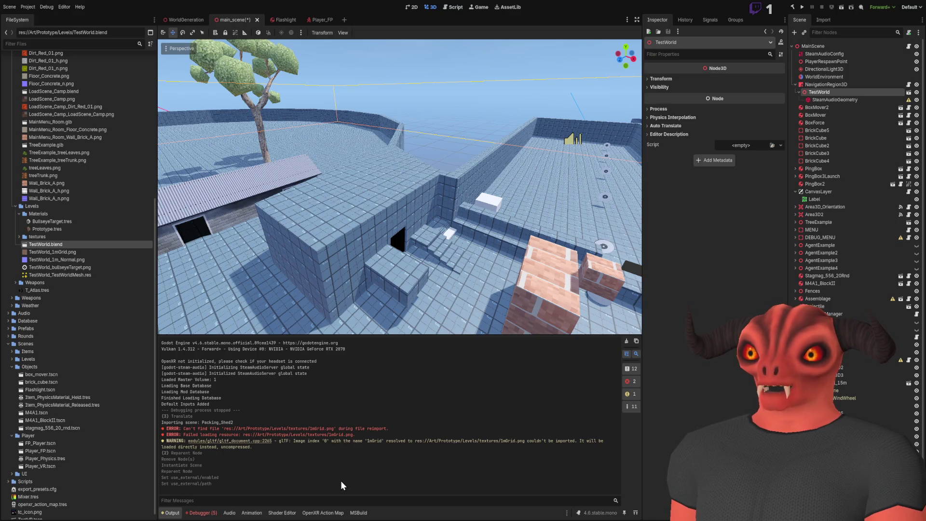
- Fly into the dark room and select its reflection probe
scroll(457, 193, up, 5)
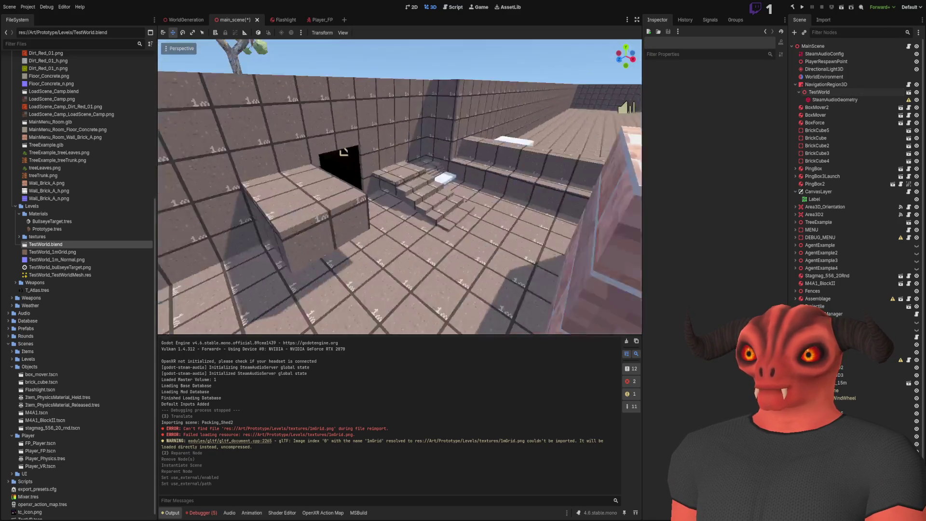
mouse_move(344, 153)
mouse_down()
mouse_move(499, 188)
mouse_move(375, 234)
mouse_move(357, 104)
mouse_move(383, 332)
mouse_move(572, 217)
mouse_move(415, 188)
mouse_move(386, 212)
mouse_move(395, 197)
mouse_move(406, 200)
mouse_move(440, 113)
mouse_up()
click(411, 203)
click(440, 113)
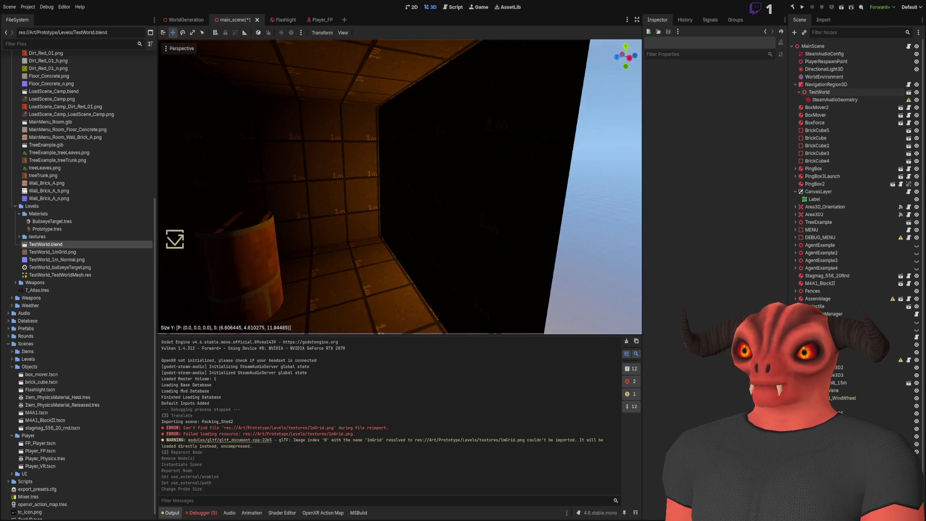
click(451, 213)
right_click(451, 213)
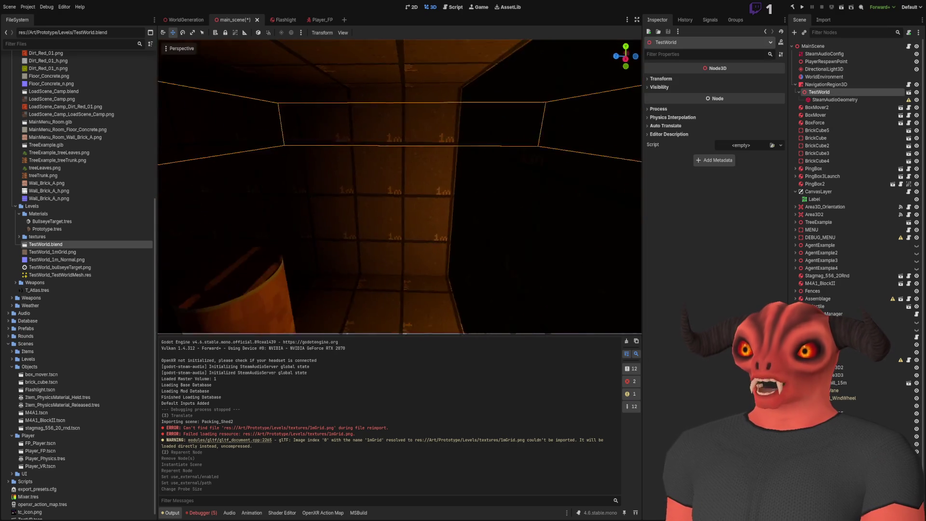
drag(557, 164, 544, 144)
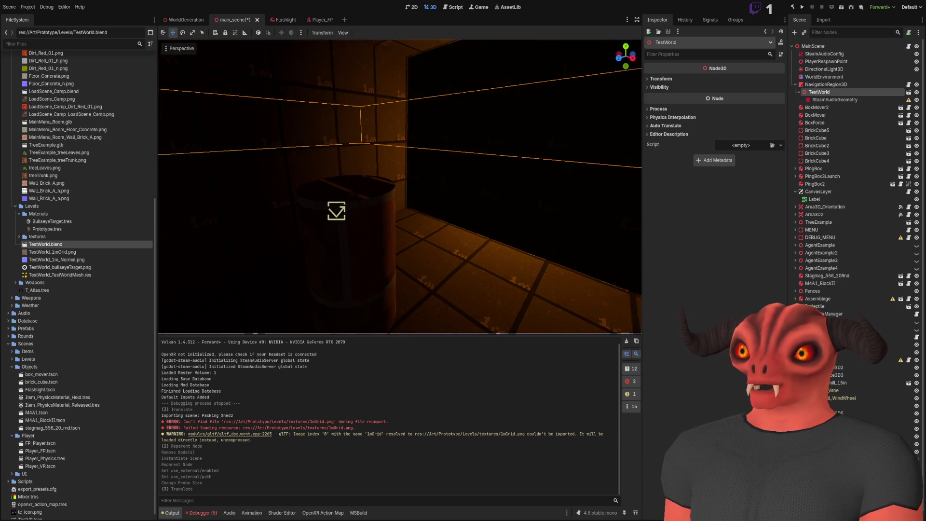
click(349, 209)
right_click(350, 209)
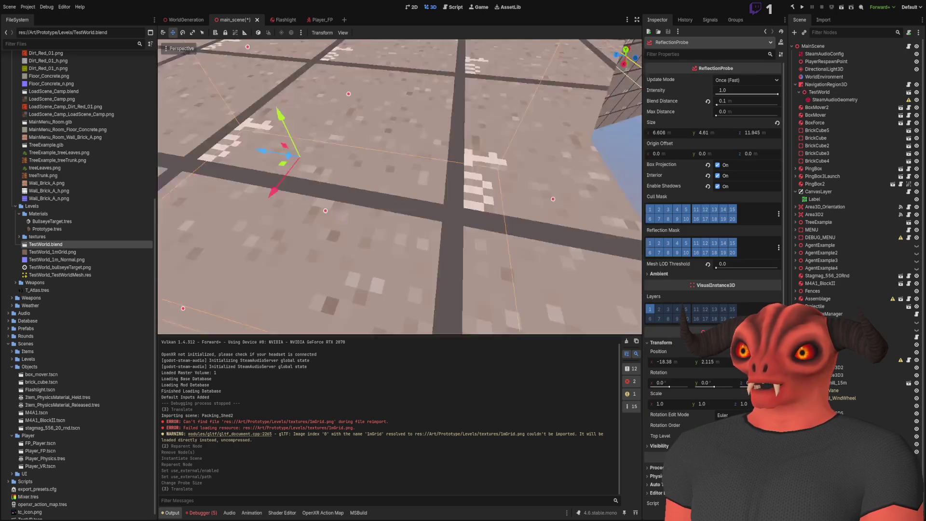
- Resize the reflection probe box to 6.606 × 3.881 × 11.945 m, undoing the depth change
mouse_move(449, 167)
mouse_down()
mouse_move(346, 176)
mouse_move(374, 177)
mouse_move(365, 178)
mouse_up()
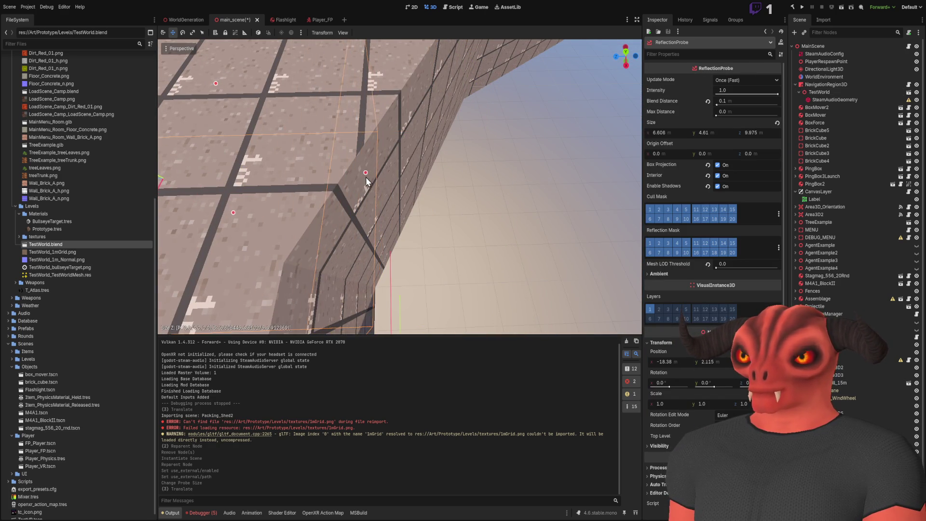
right_click(365, 178)
key(s)
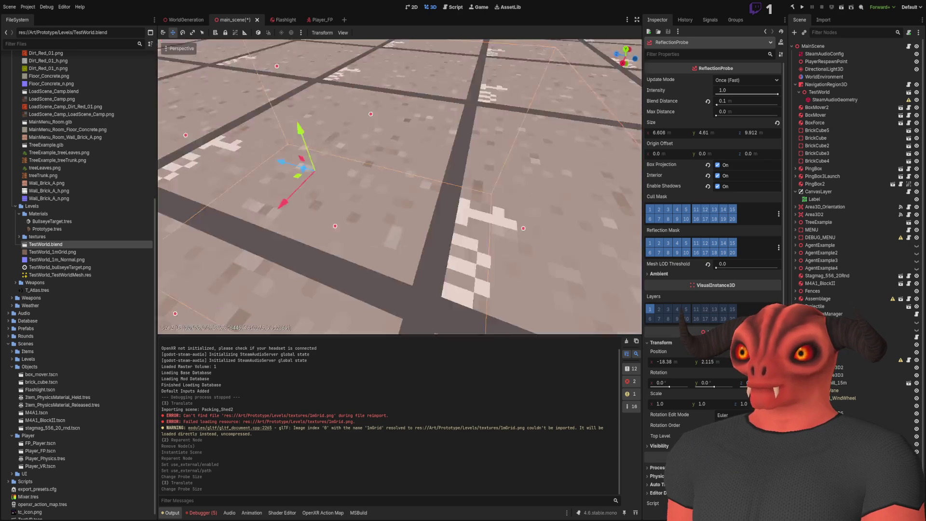
key(w)
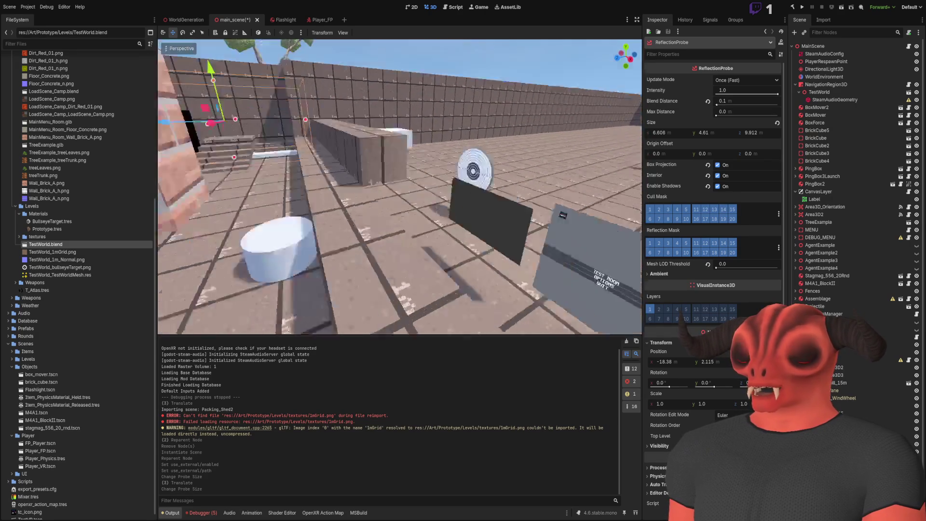
key(ctrl+z)
key(ctrl+z)
key(ctrl+z)
key(ctrl+z)
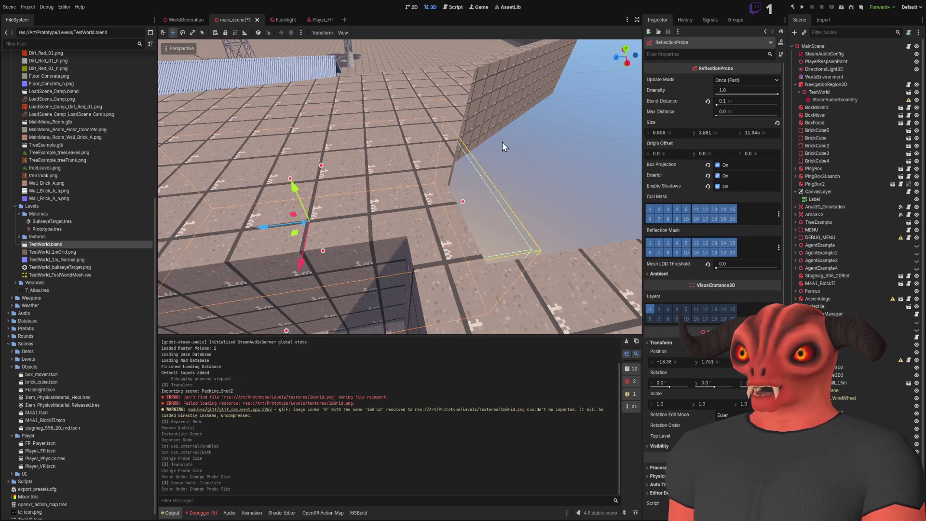
- Confirm in TestWorld's Transform that it sits at position 0, 0, 0
click(441, 103)
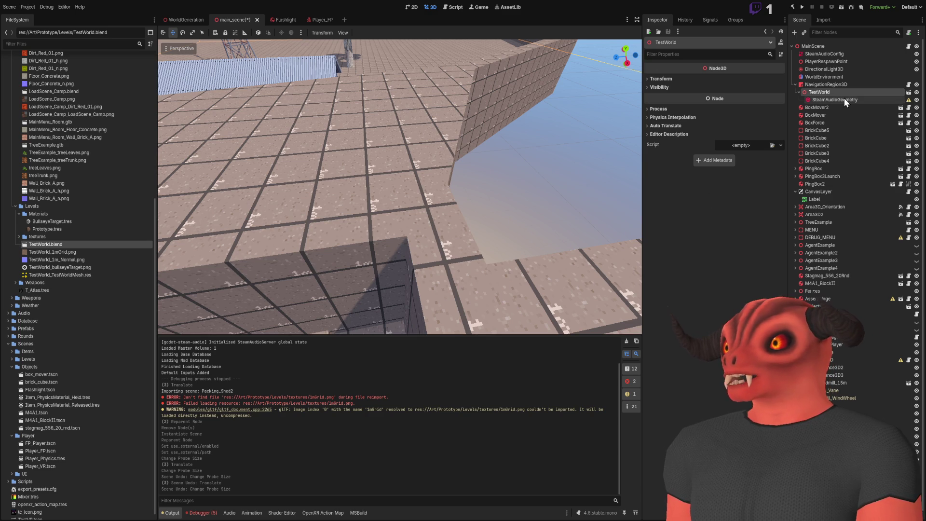
click(667, 79)
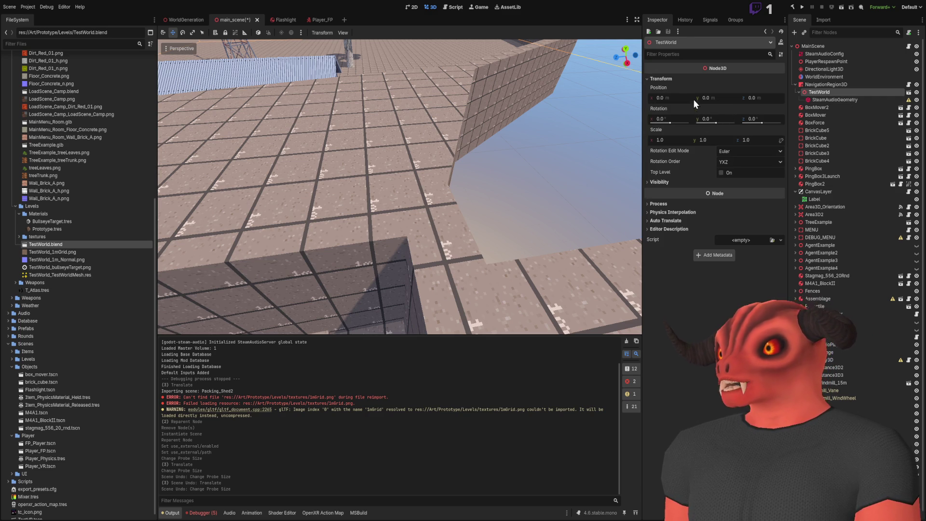
click(855, 106)
click(843, 93)
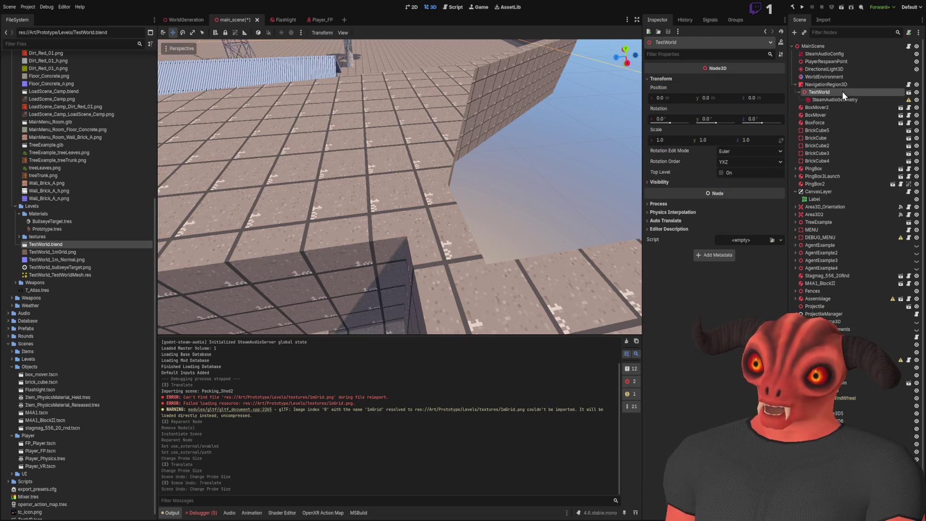
right_click(502, 186)
key(w)
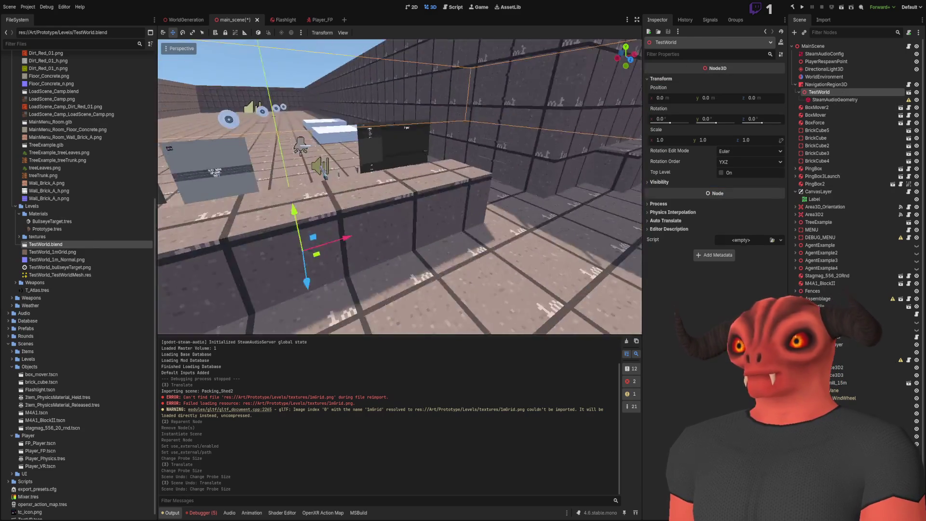
key(s)
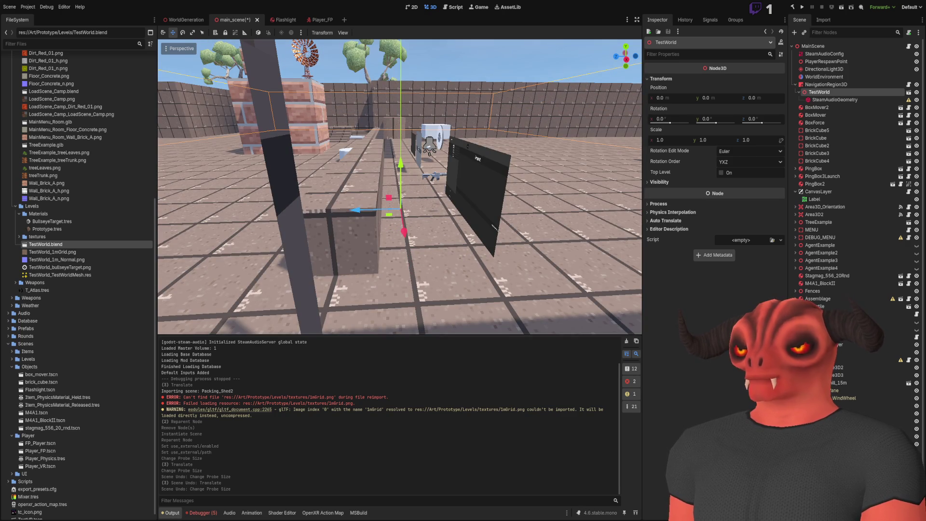
key(alt+Tab)
- Set TestWorld-col's rotation mode to XYZ Euler
scroll(450, 306, down, 10)
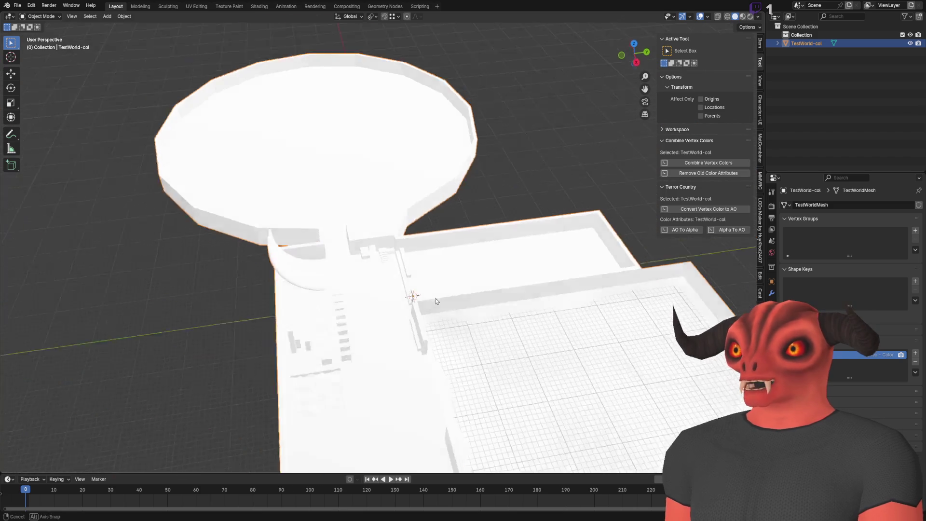
key(Tab)
scroll(450, 307, up, 8)
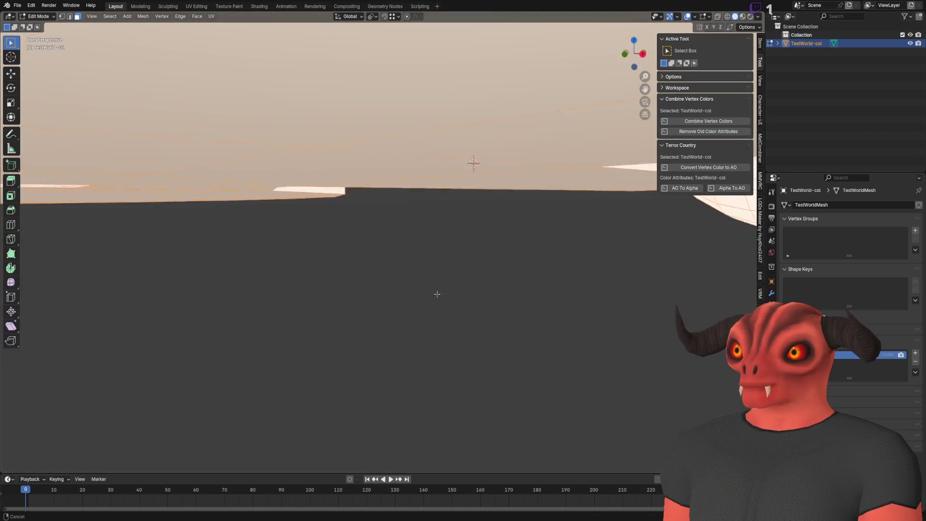
mouse_move(418, 282)
mouse_down()
mouse_move(371, 217)
mouse_move(389, 320)
mouse_move(314, 341)
mouse_move(603, 93)
mouse_up()
key(Tab)
drag(765, 40, 763, 39)
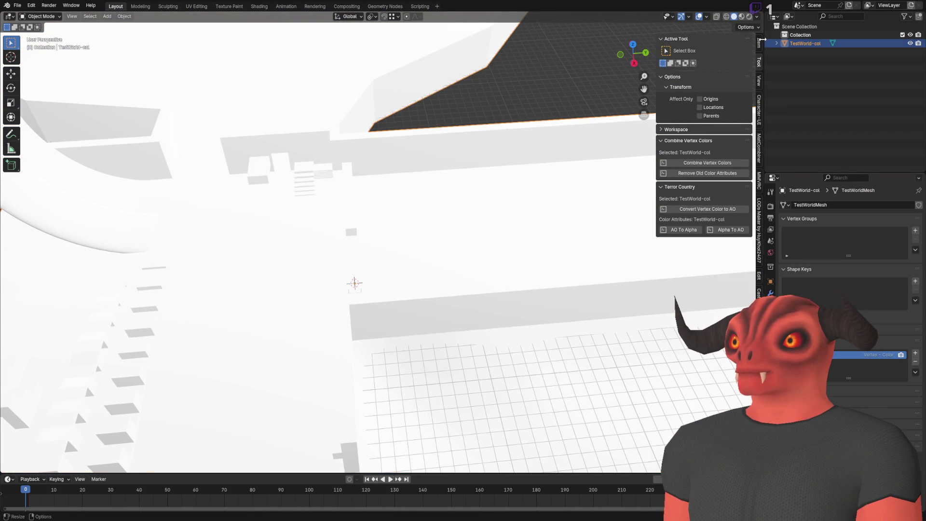
click(759, 43)
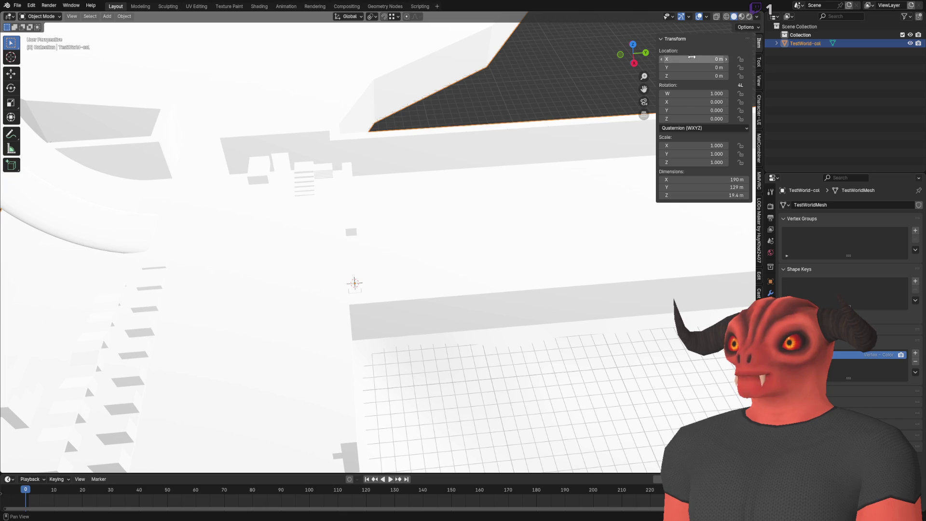
right_click(741, 89)
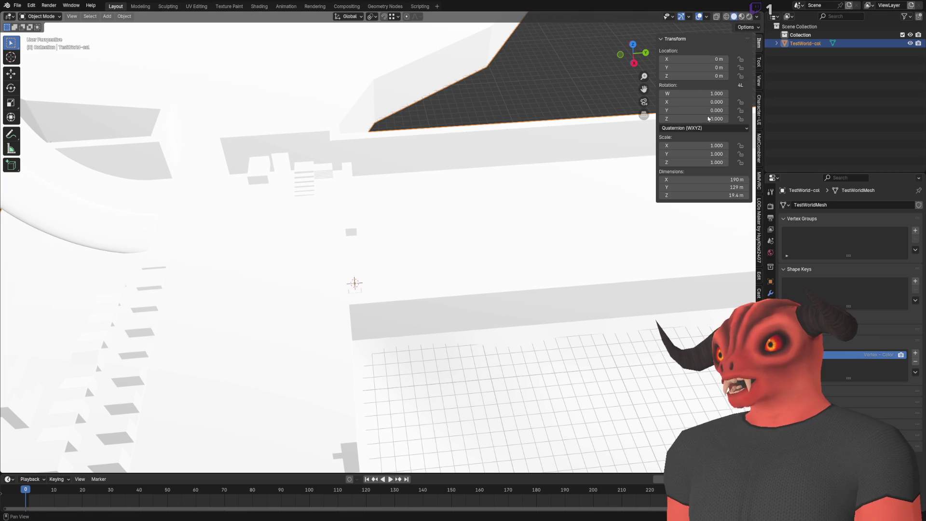
click(704, 130)
click(682, 160)
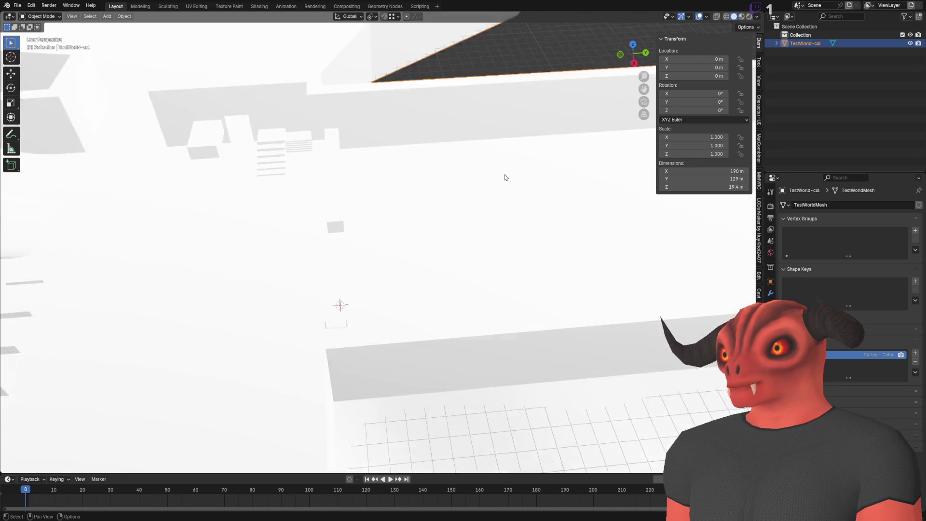
- Enable Affect Only Origins in the transform options
key(Tab)
scroll(399, 180, up, 4)
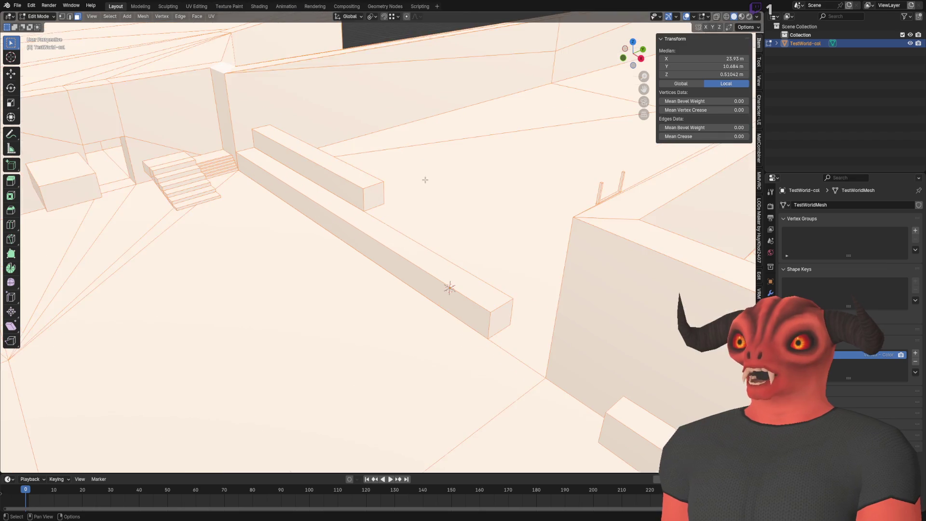
click(753, 29)
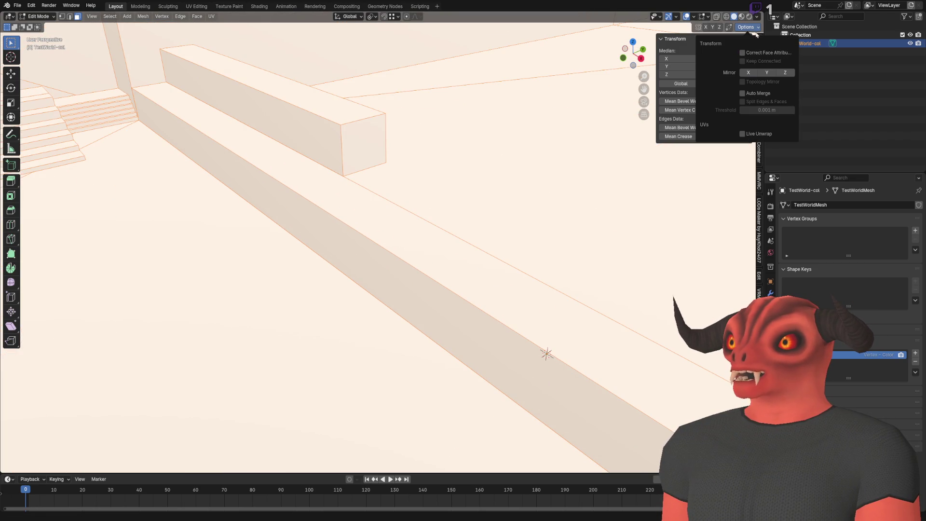
key(Tab)
click(748, 27)
click(714, 49)
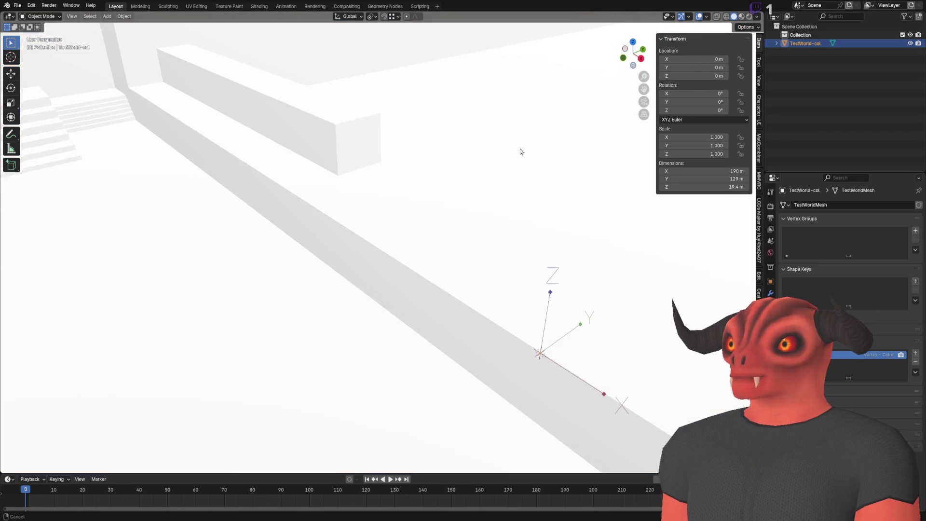
- Move the origin up to Z 0.5 m with its Y location set to 0
key(KP_Decimal)
mouse_move(413, 169)
mouse_down()
mouse_move(345, 140)
mouse_move(453, 147)
mouse_up()
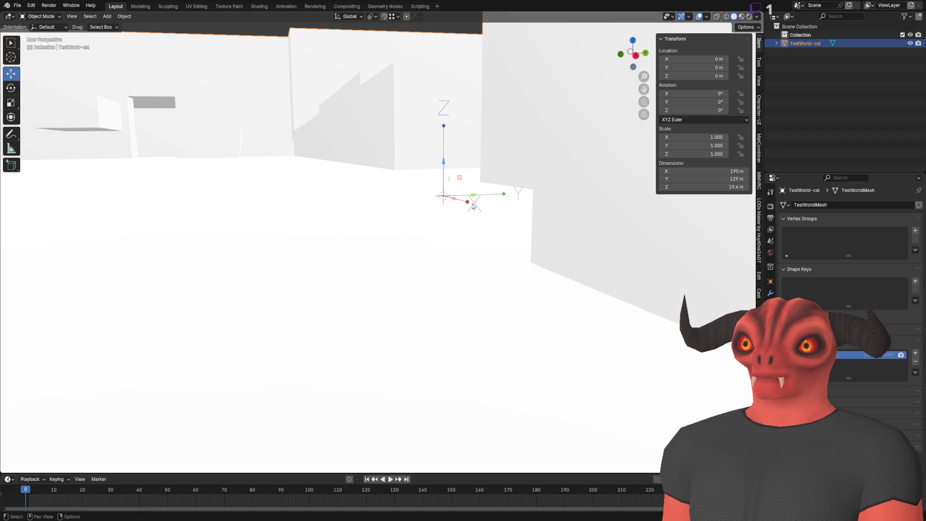
mouse_move(461, 181)
mouse_down()
mouse_move(440, 197)
mouse_move(458, 215)
mouse_move(351, 213)
mouse_move(458, 209)
mouse_up()
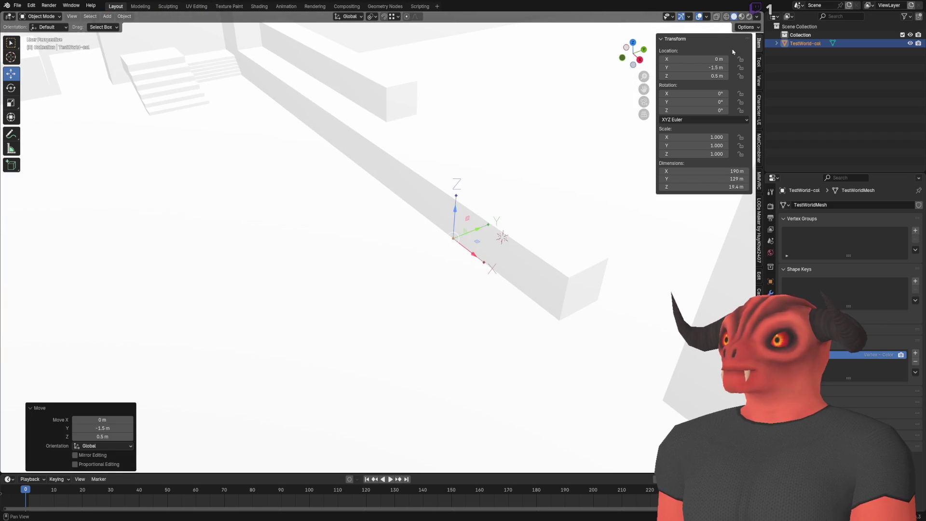
text(0)
key(Return)
drag(415, 179, 427, 178)
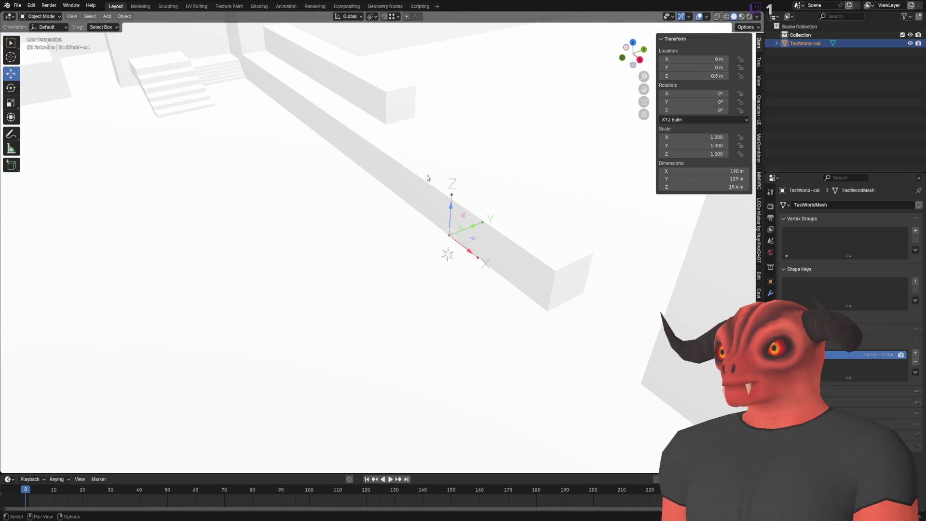
key(alt+Tab)
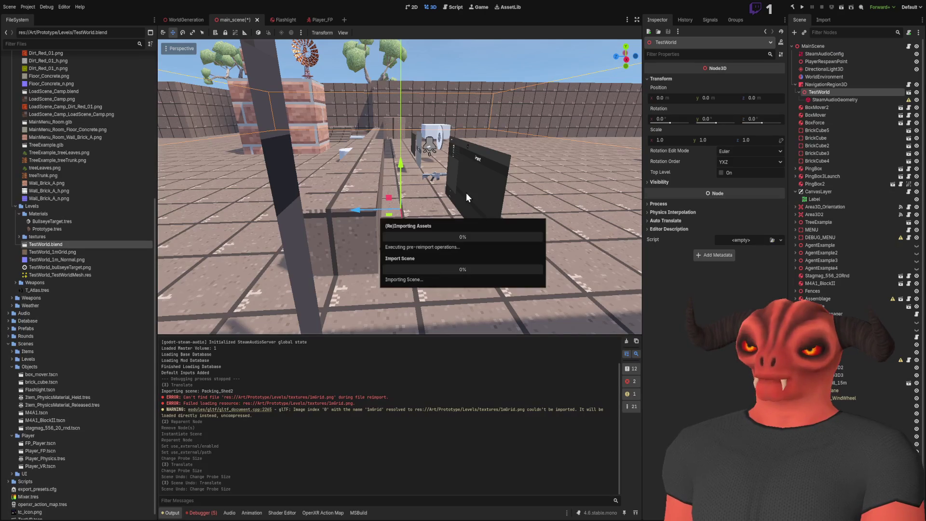
- Try raising the origin along Z, check the result in Godot, then undo it
drag(466, 192, 447, 218)
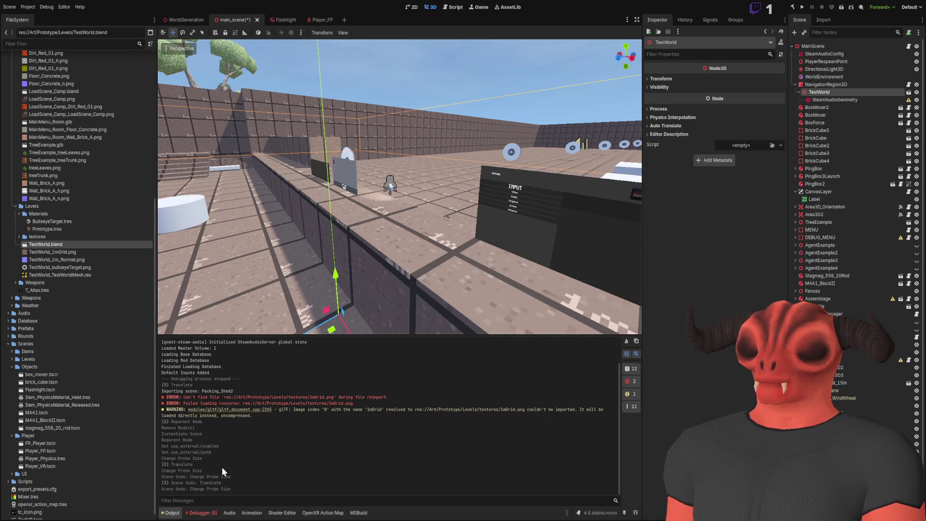
key(alt+Tab)
drag(392, 254, 429, 150)
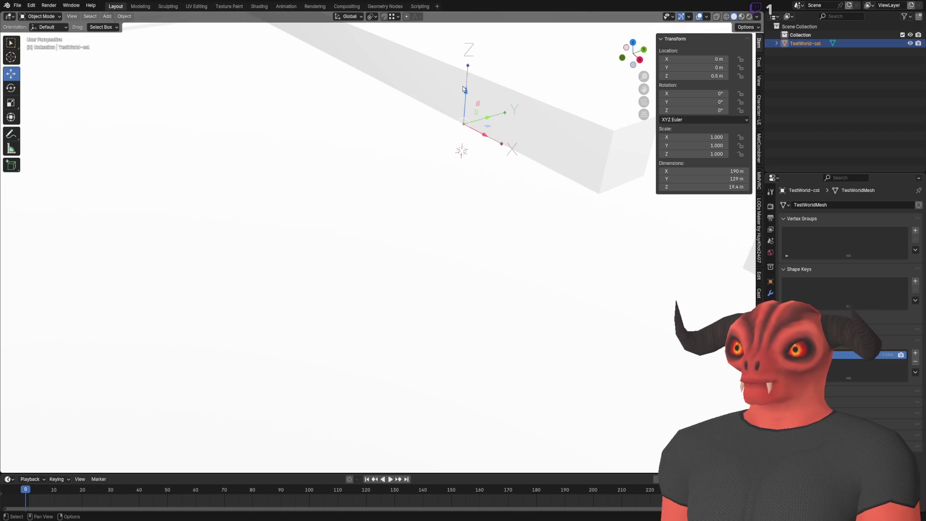
mouse_move(464, 90)
mouse_down()
mouse_move(563, 157)
mouse_move(563, 178)
mouse_up()
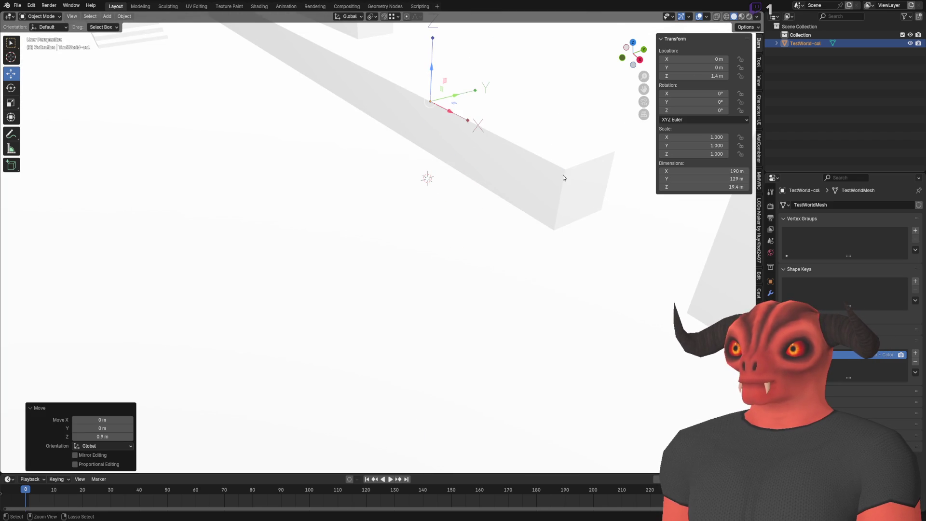
key(alt+Tab)
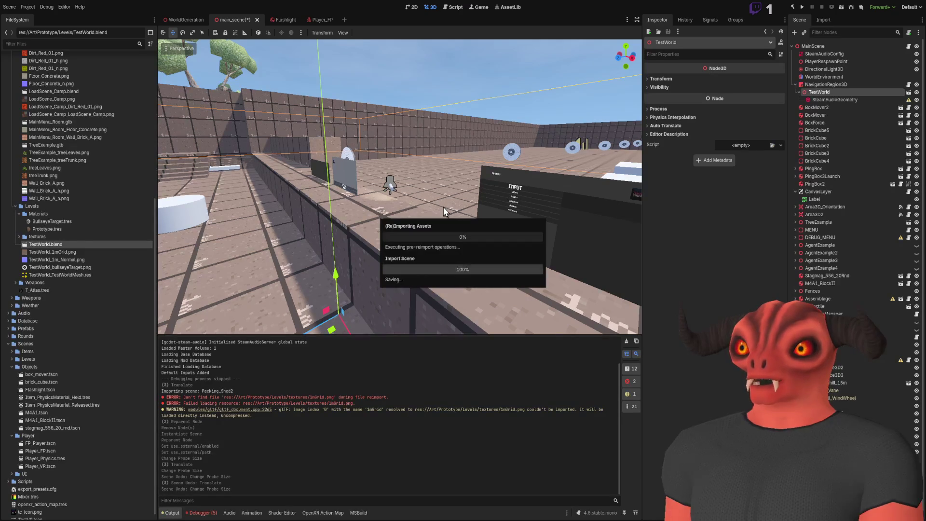
key(alt+Tab)
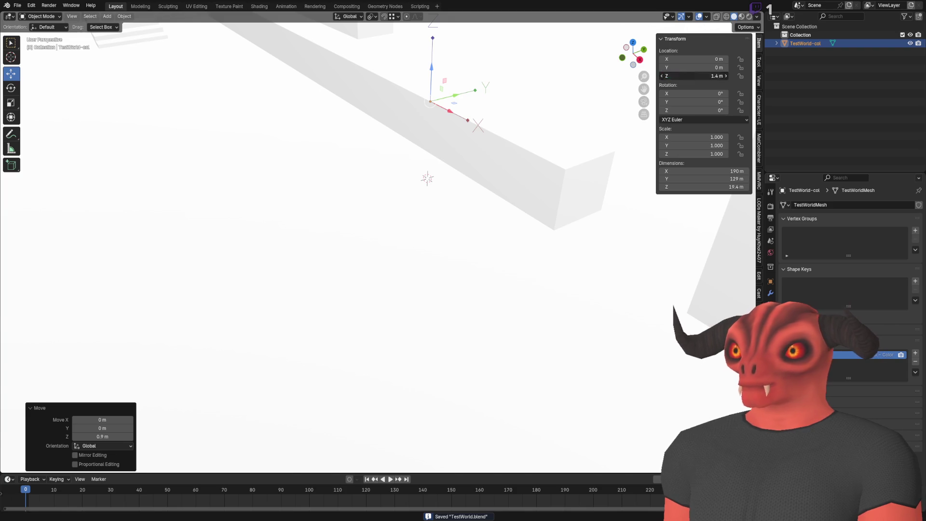
key(ctrl+z)
key(alt+Tab)
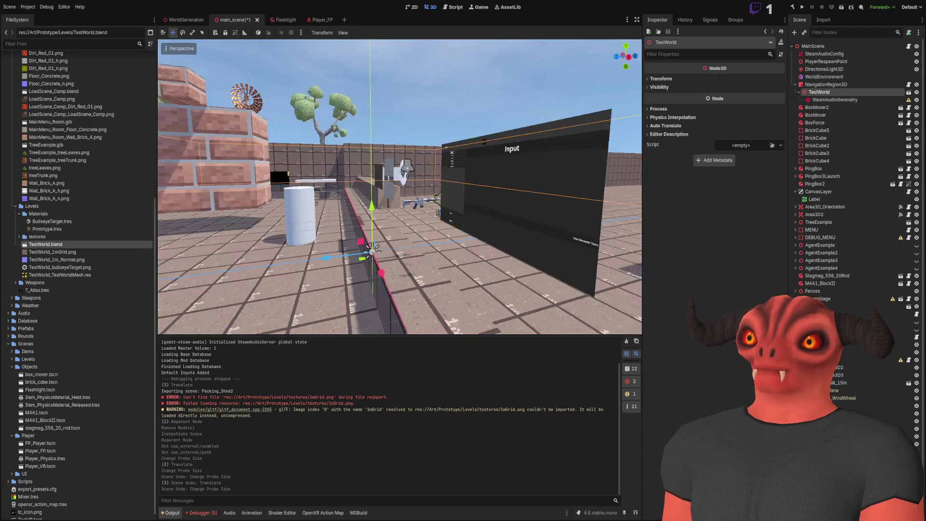
key(alt+Tab)
- Set the origin's Z location to 0 m
key(g)
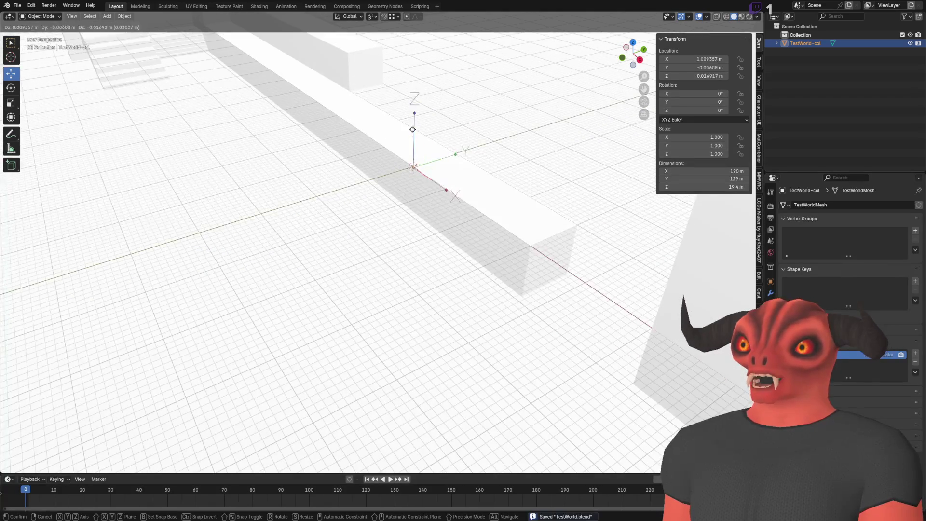
key(Escape)
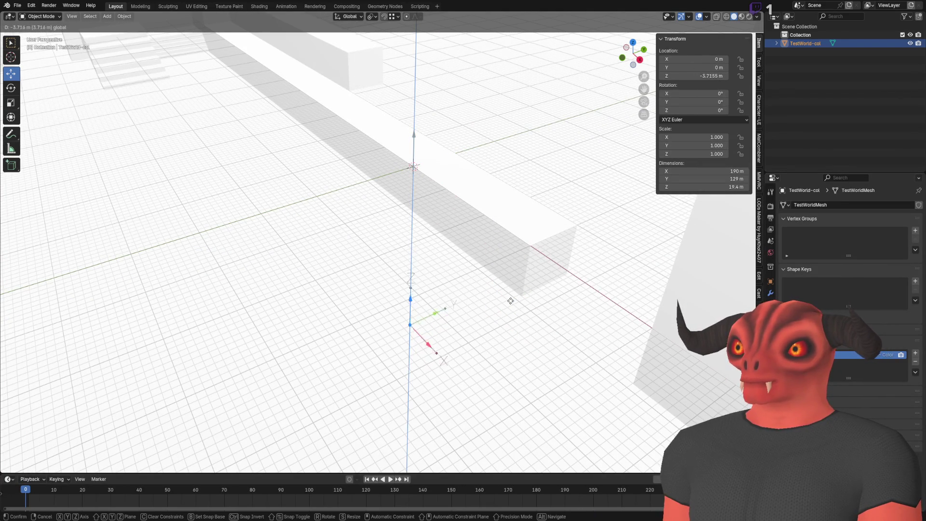
text(0)
key(Return)
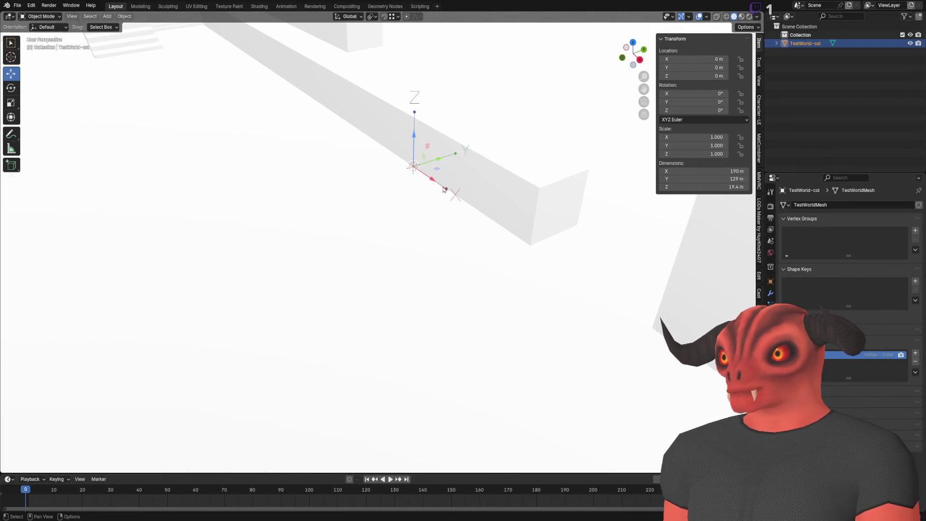
key(alt+Tab)
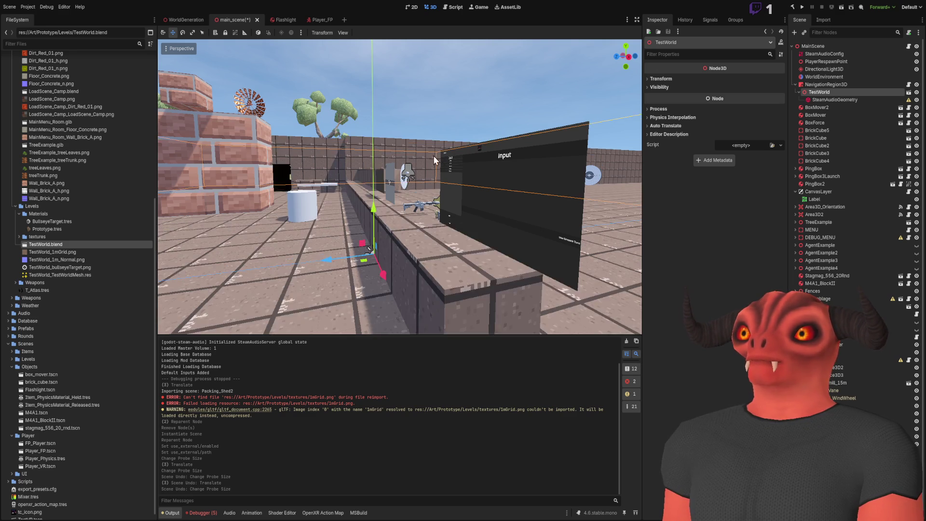
- Fly through the reimported level into the dark room, then past the bullseye target and floor
key(w)
key(w)
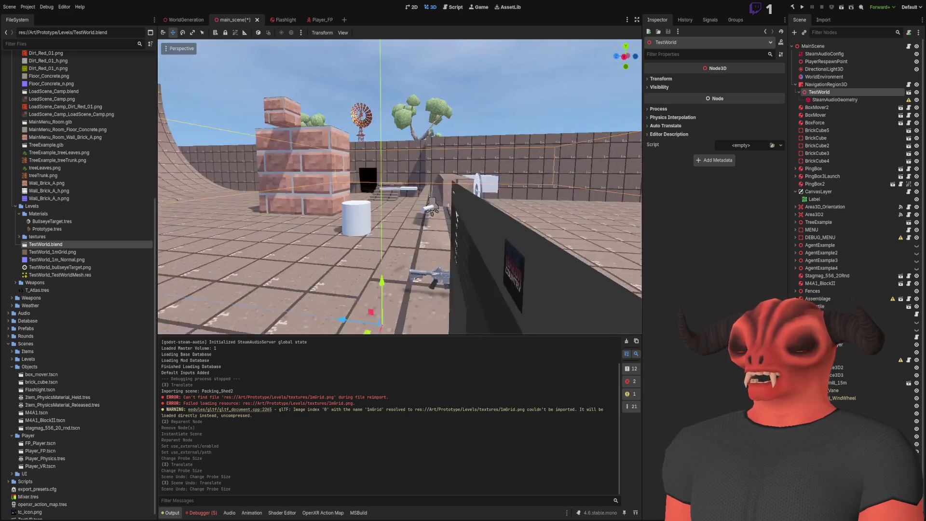
key(w)
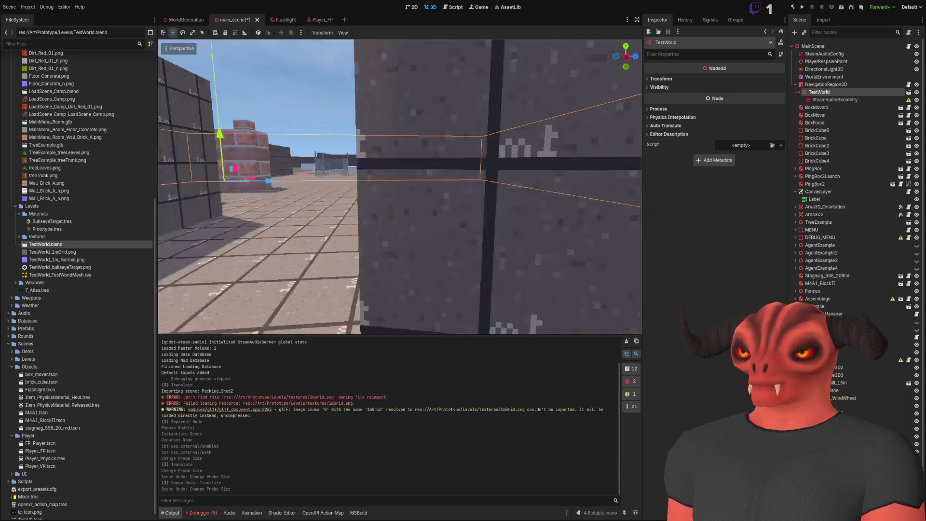
key(w)
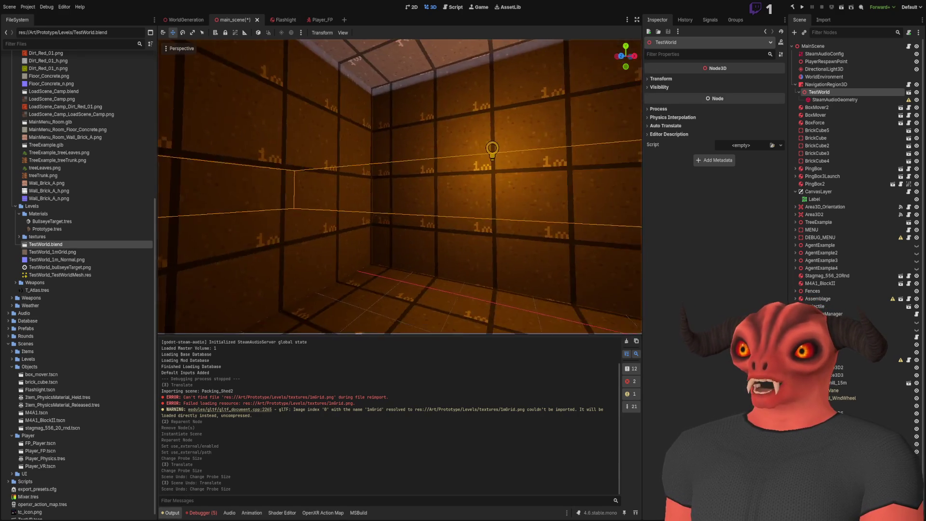
key(w)
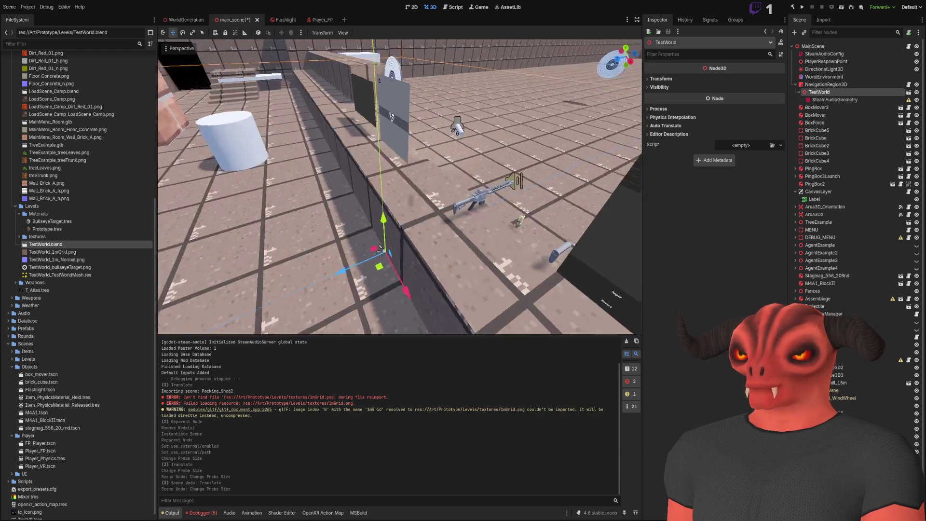
key(w)
key(w)
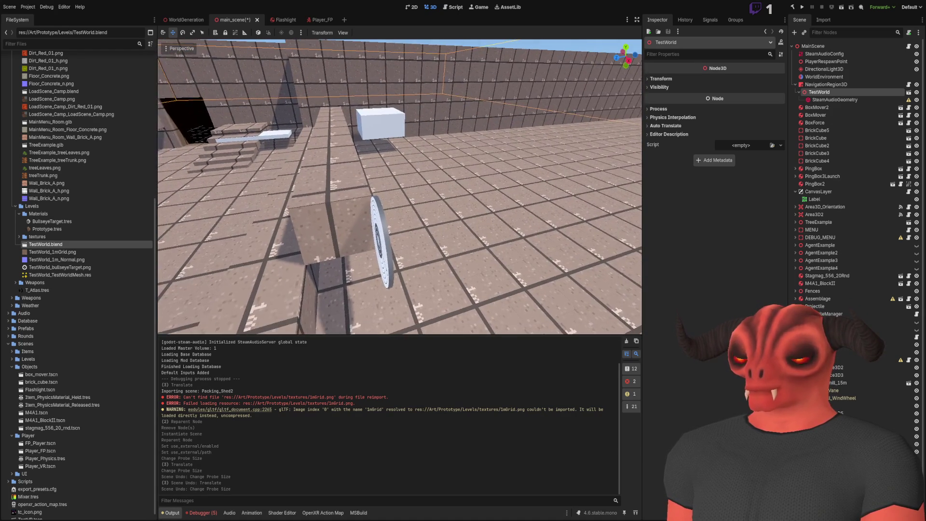
key(w)
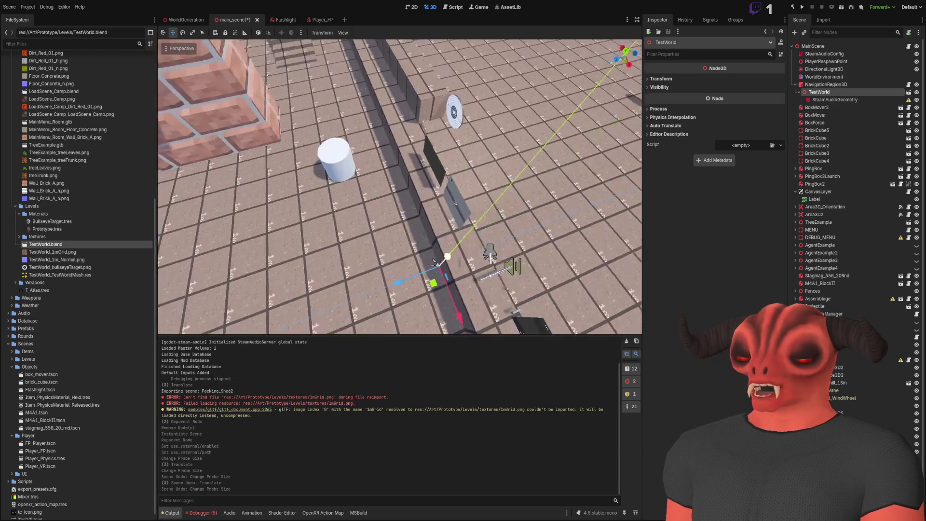
key(w)
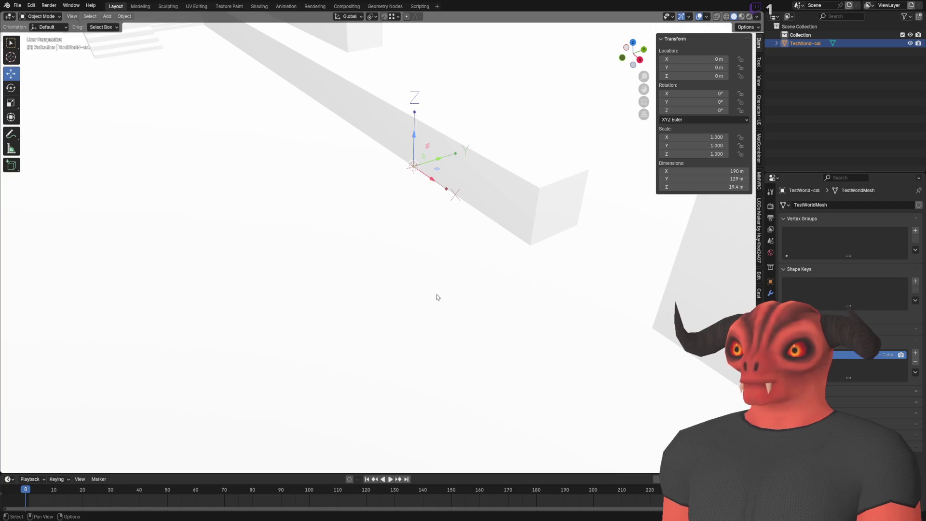
- Try Y offsets on TestWorld-col's origin, ending with Location Y back at 0 m
drag(322, 321, 359, 305)
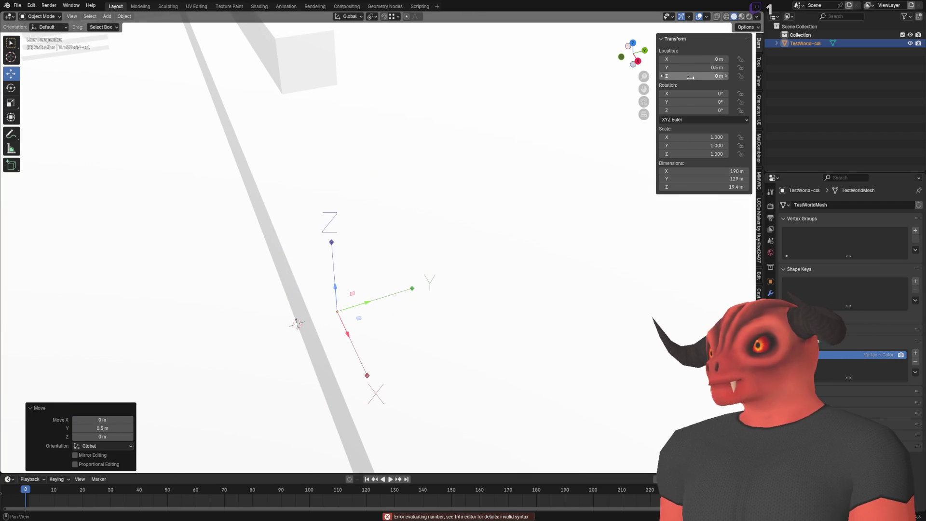
text(0)
key(Return)
key(ctrl+z)
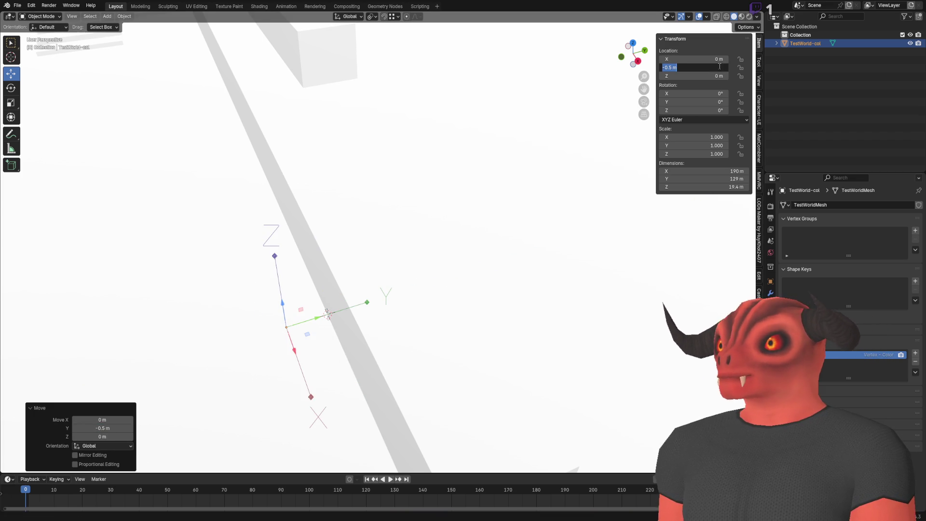
text(0)
key(Return)
key(alt+Tab)
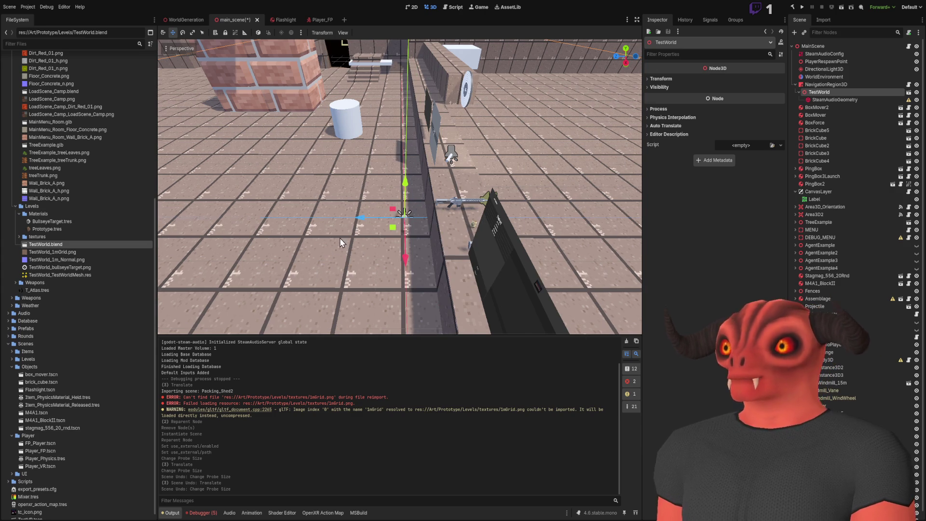
- Fly around the reimported level checking the targets, corridor, floor and brick wall corner
right_click(339, 239)
key(s)
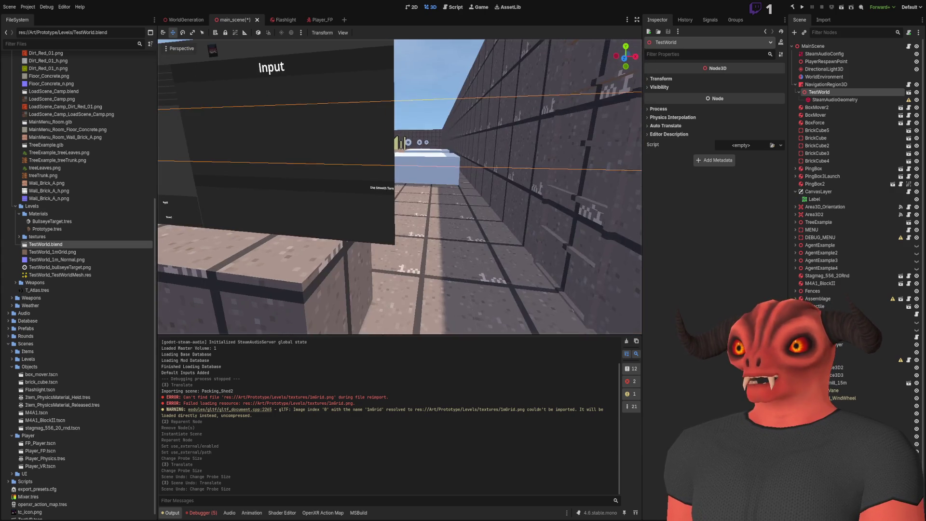
key(w)
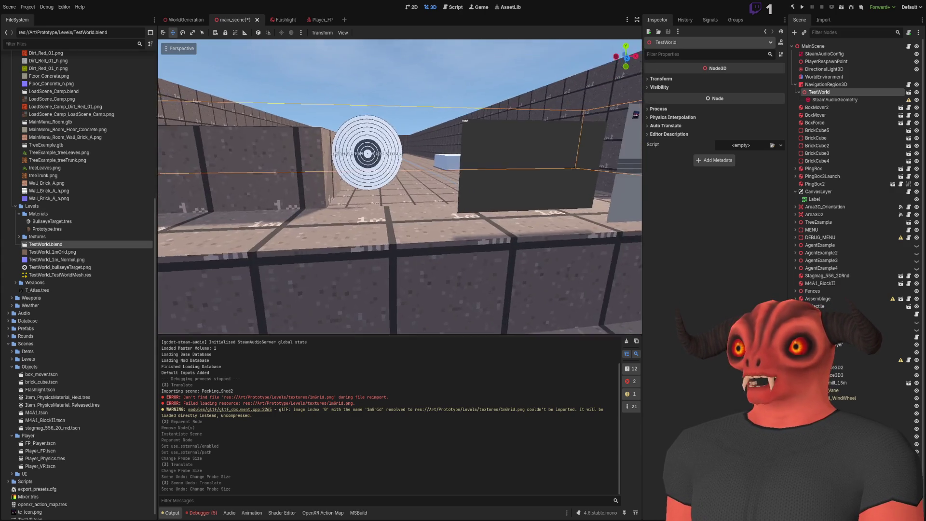
key(s)
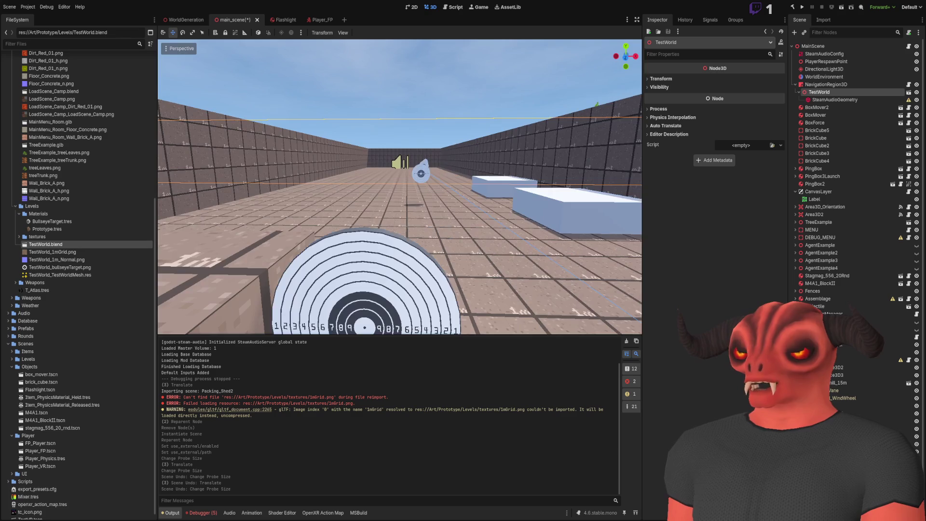
key(e)
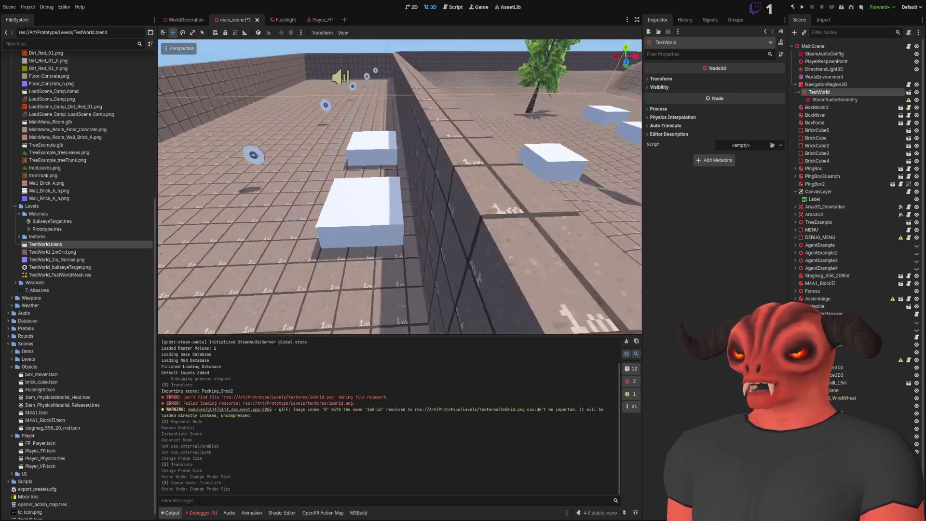
key(w)
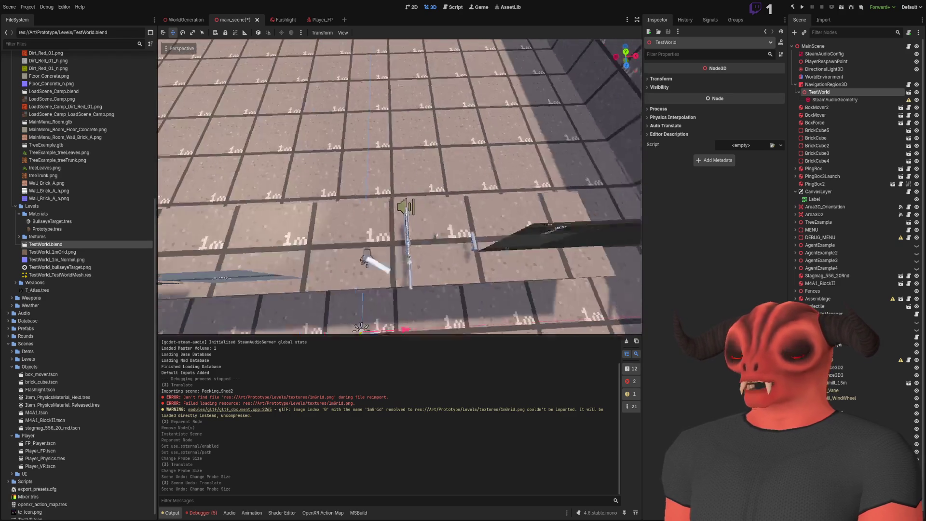
key(s)
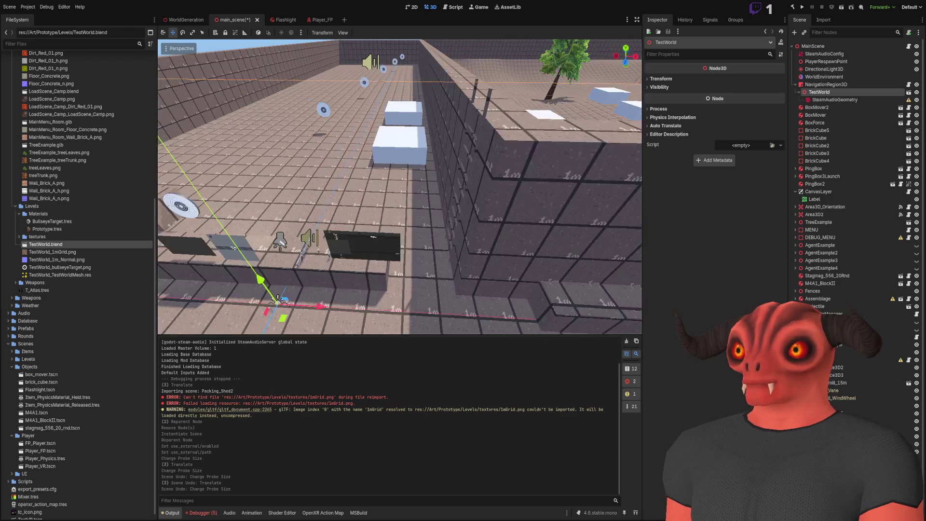
key(alt+Tab)
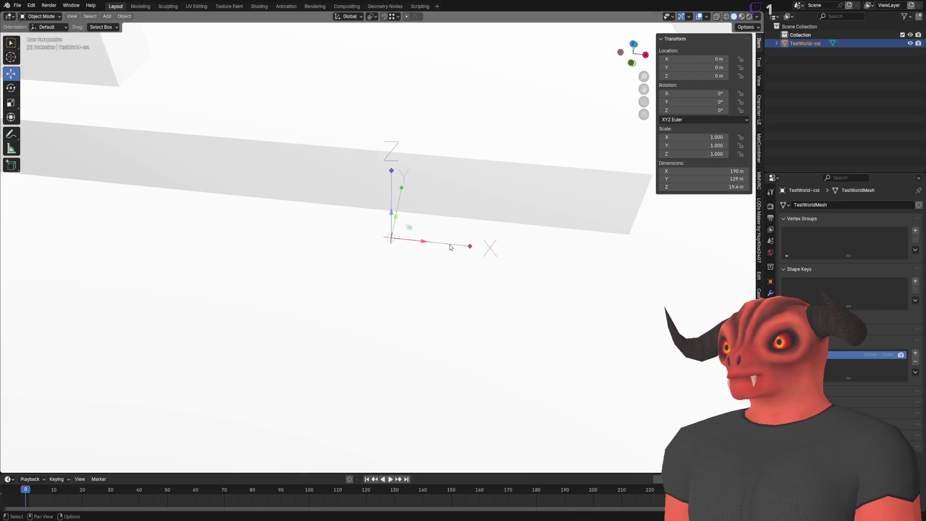
- Confirm the collision object's X move, then fly through Godot to inspect the white slab
click(497, 240)
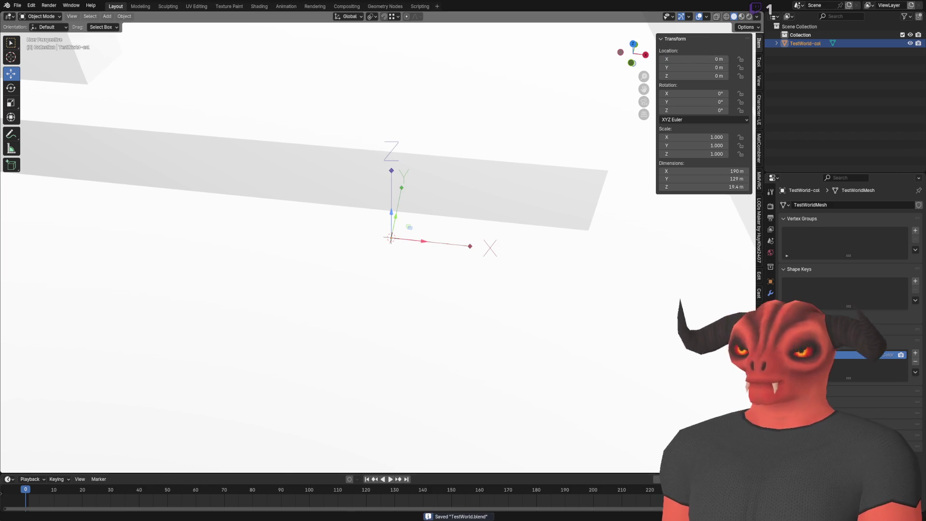
key(alt+Tab)
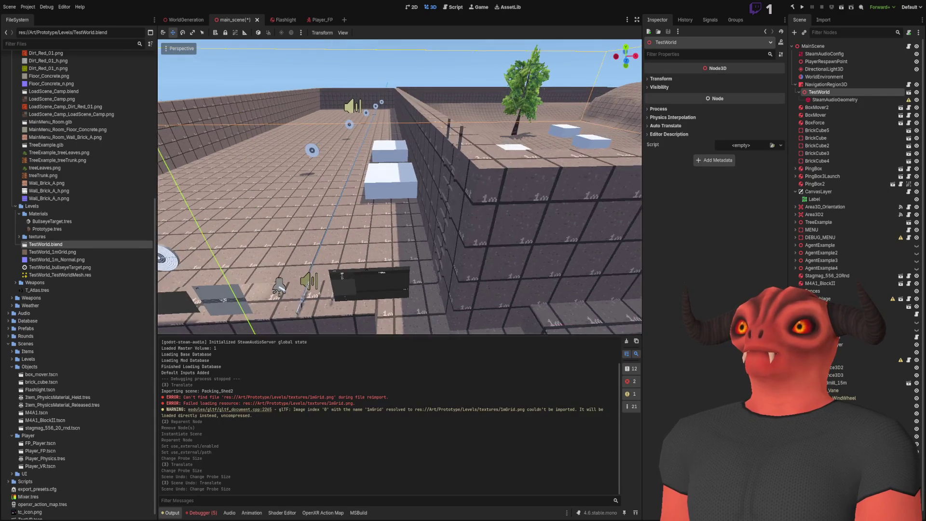
key(w)
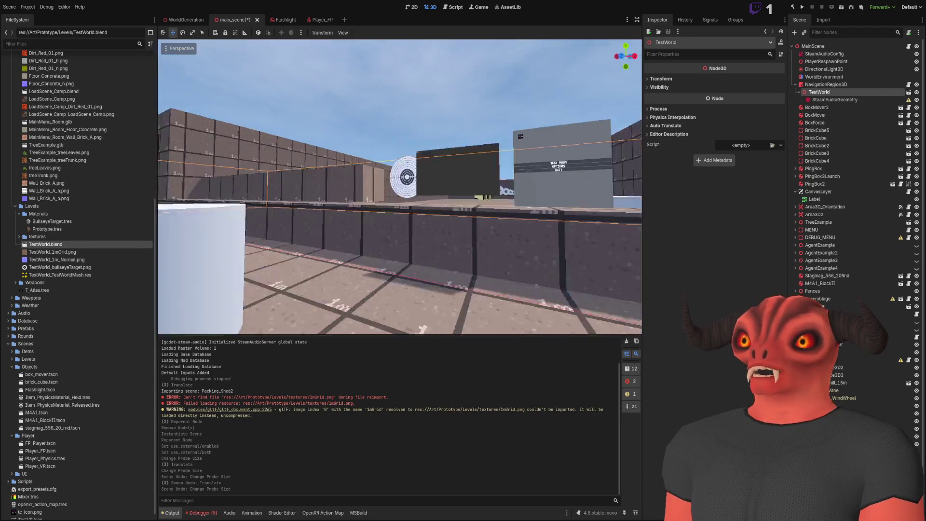
key(w)
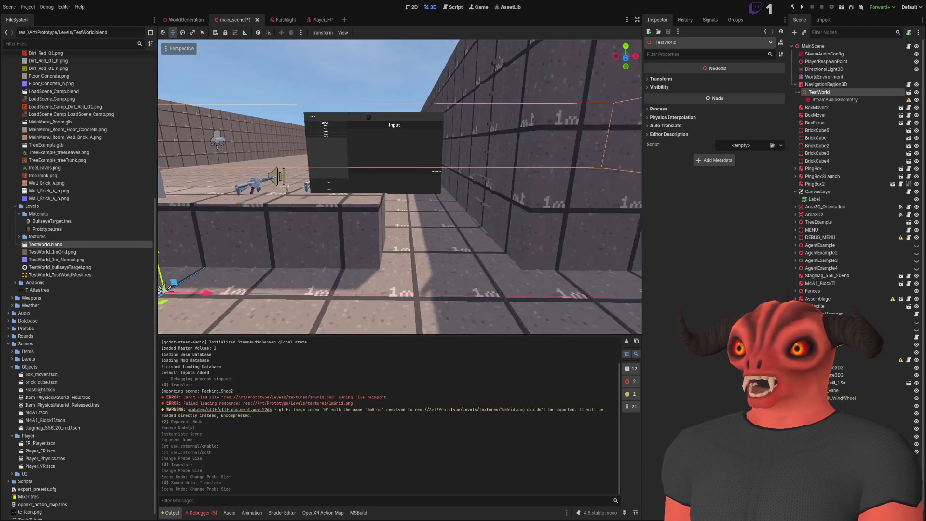
key(w)
key(w)
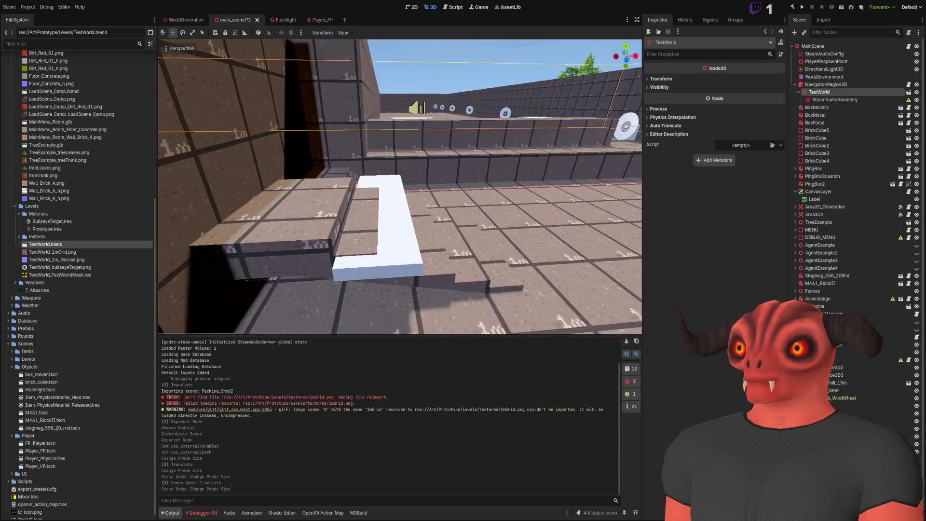
key(w)
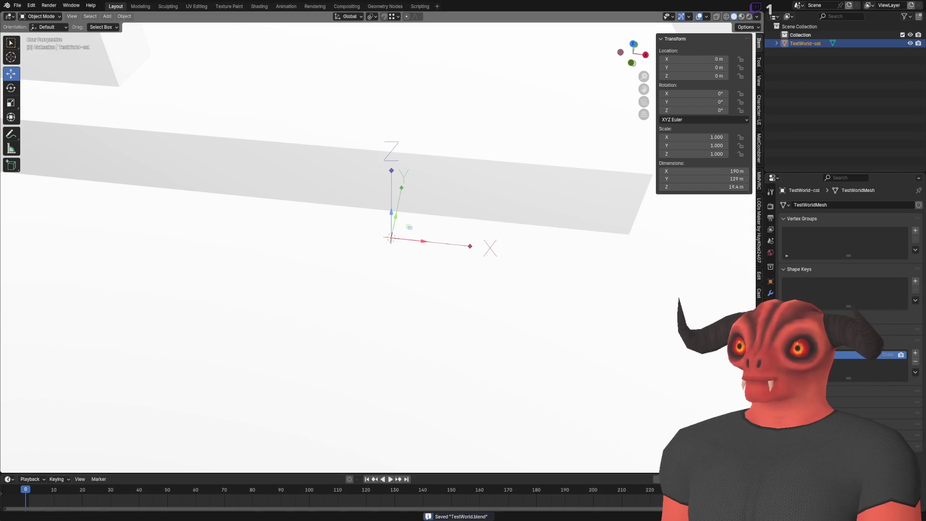
key(alt+Tab)
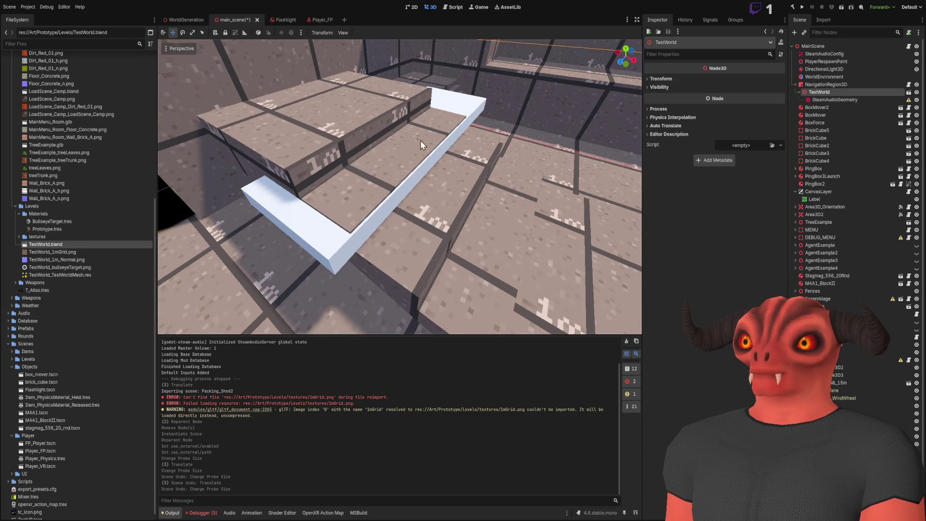
key(w)
key(w)
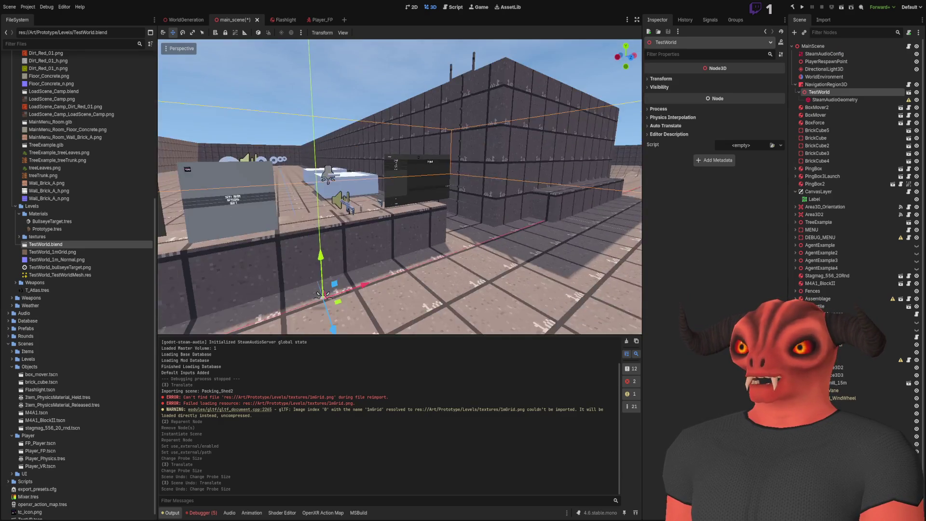
key(w)
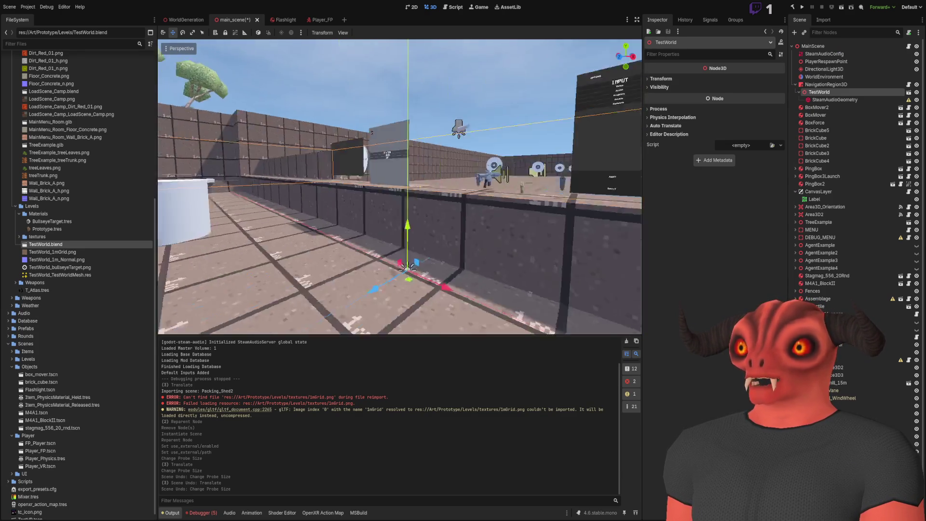
key(w)
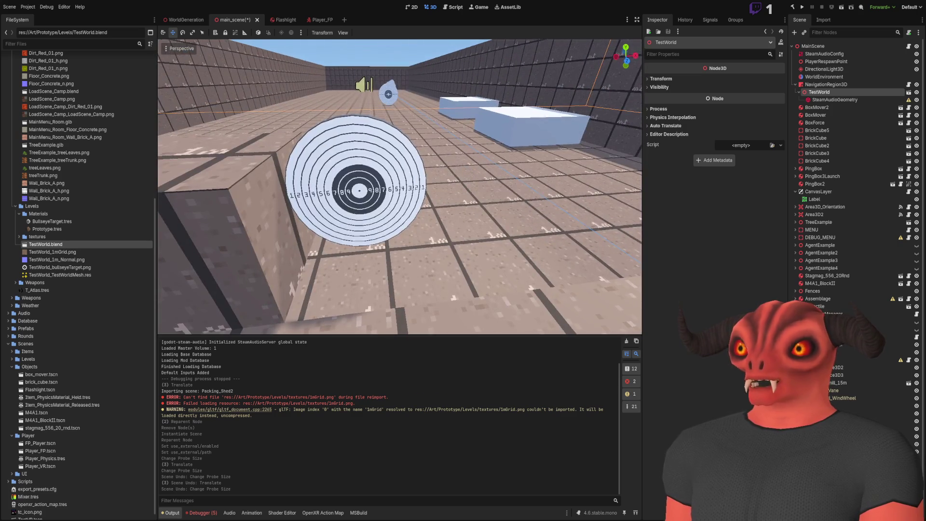
key(s)
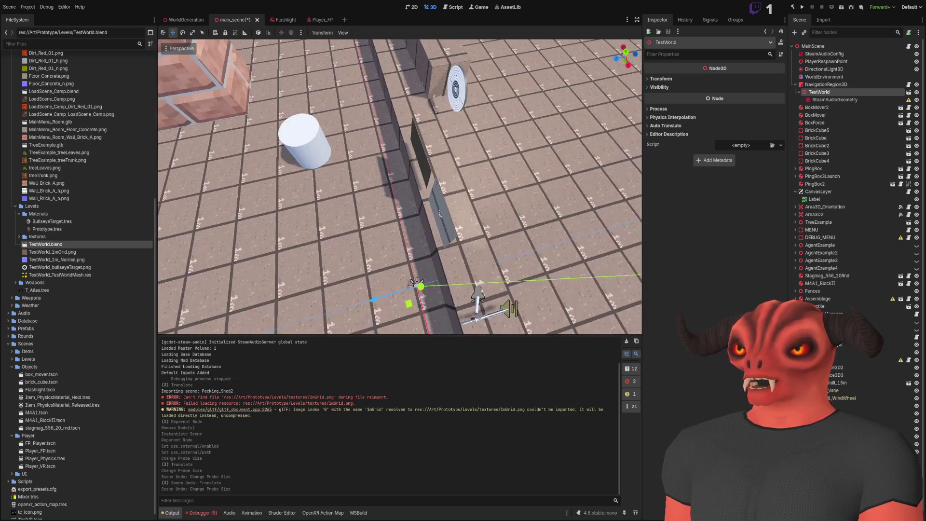
key(w)
key(s)
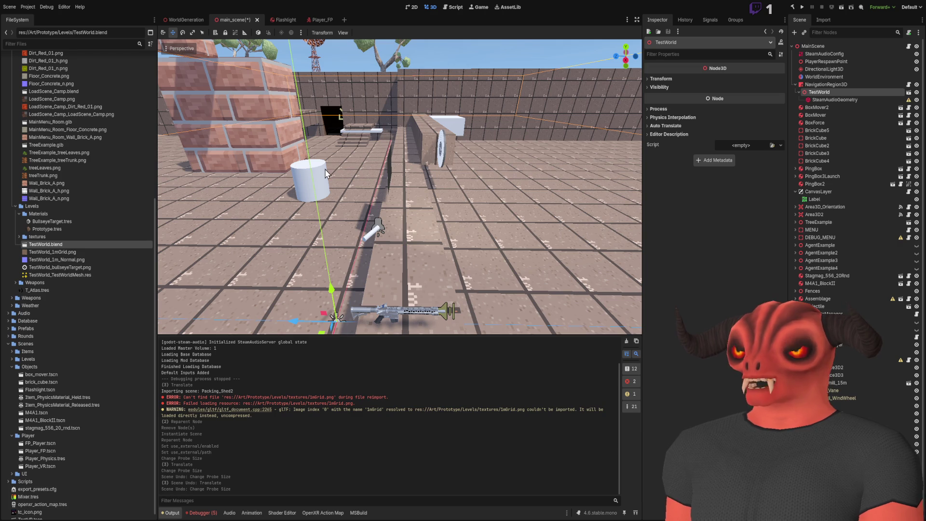
key(w)
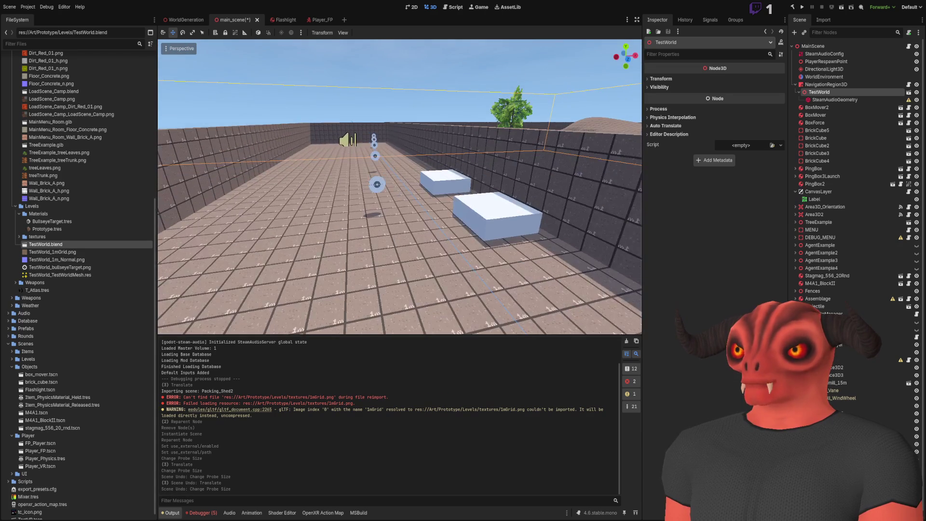
key(w)
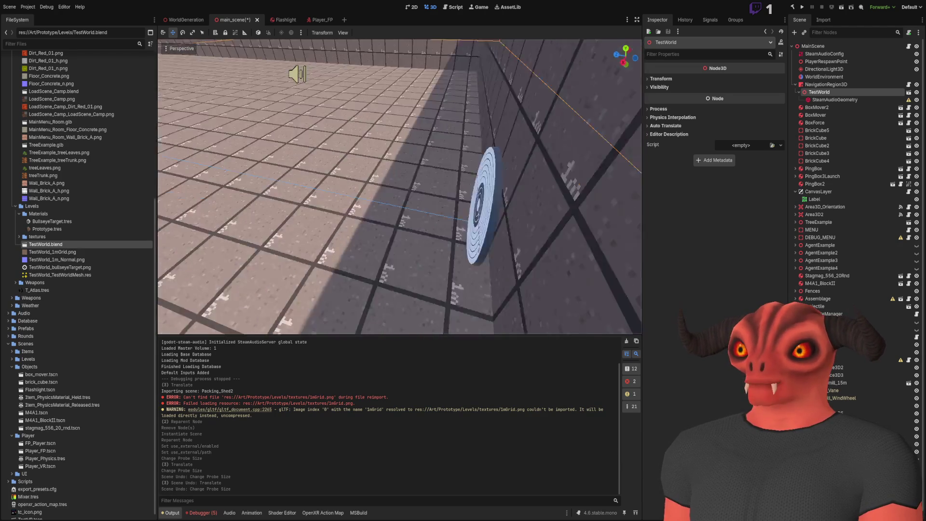
key(s)
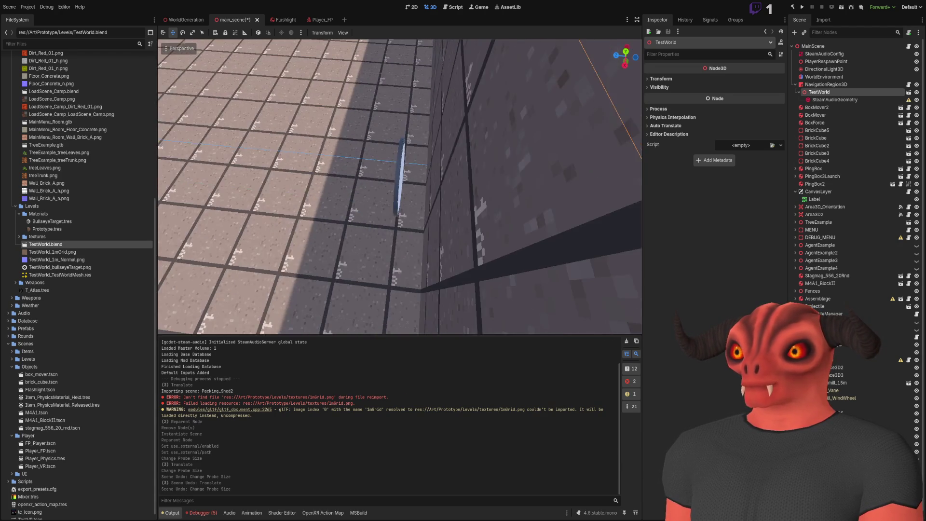
key(w)
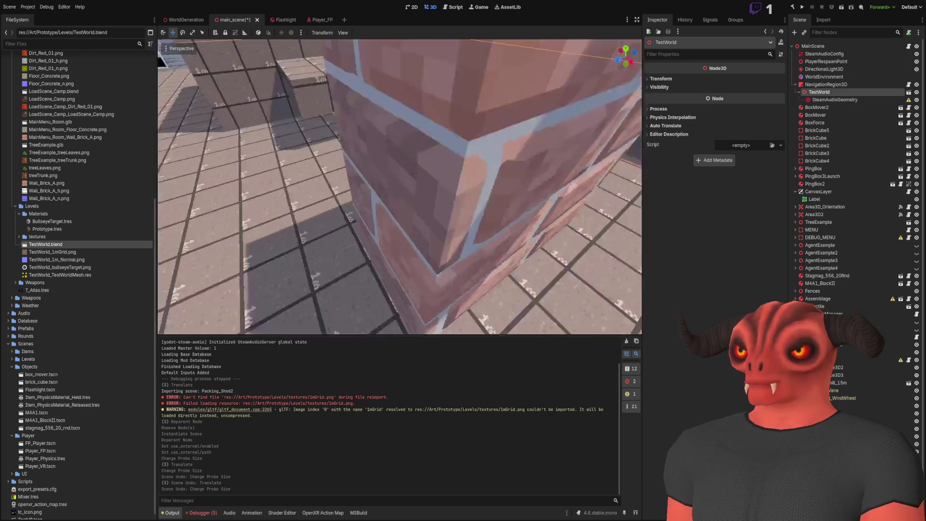
key(w)
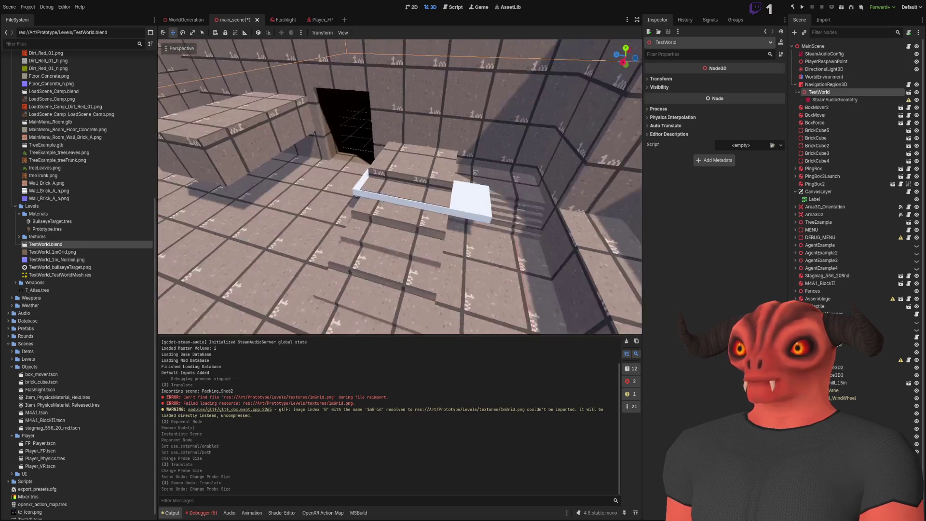
key(s)
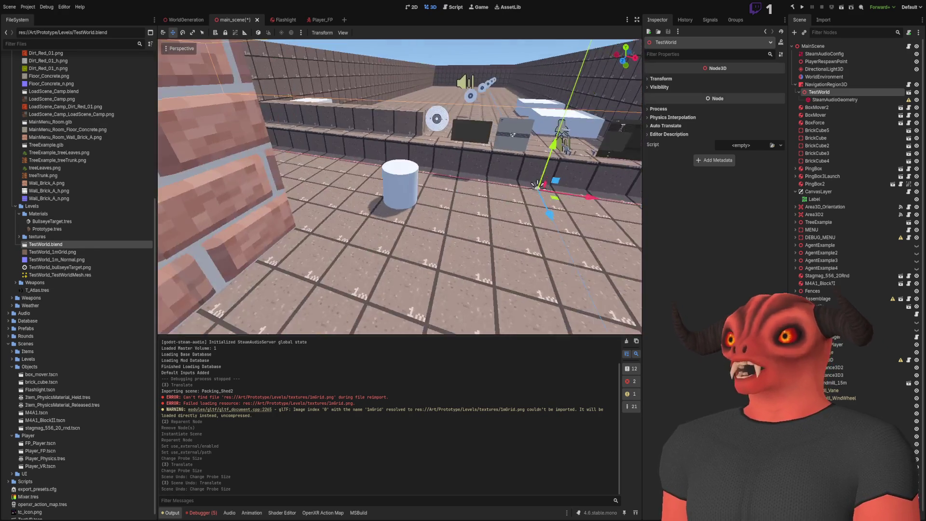
key(w)
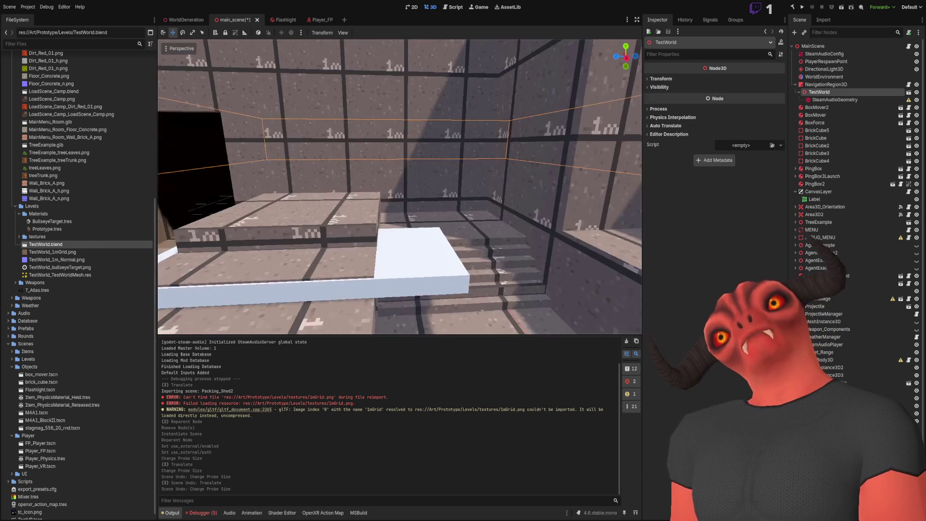
key(w)
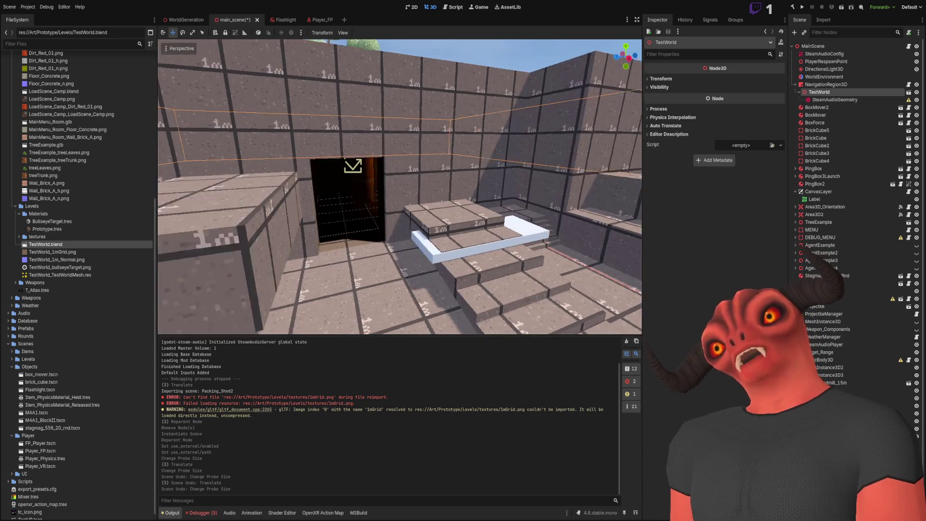
key(w)
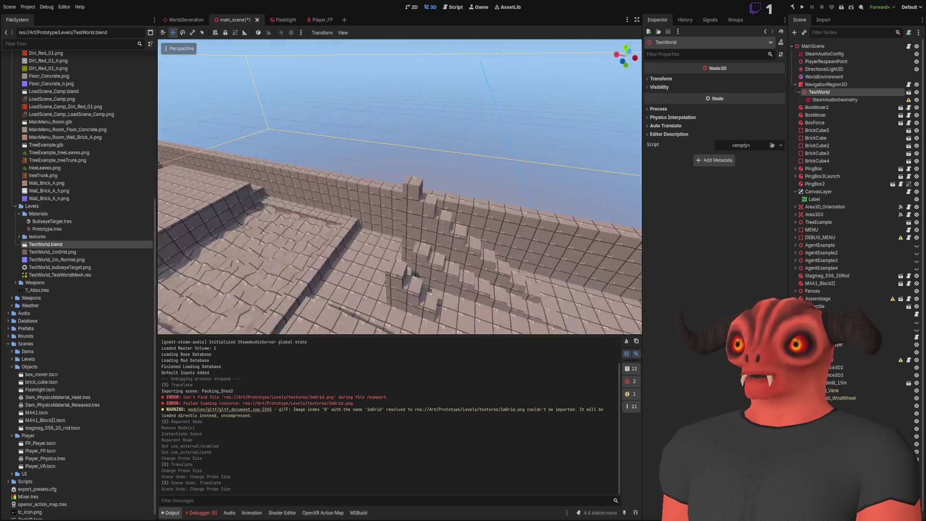
key(w)
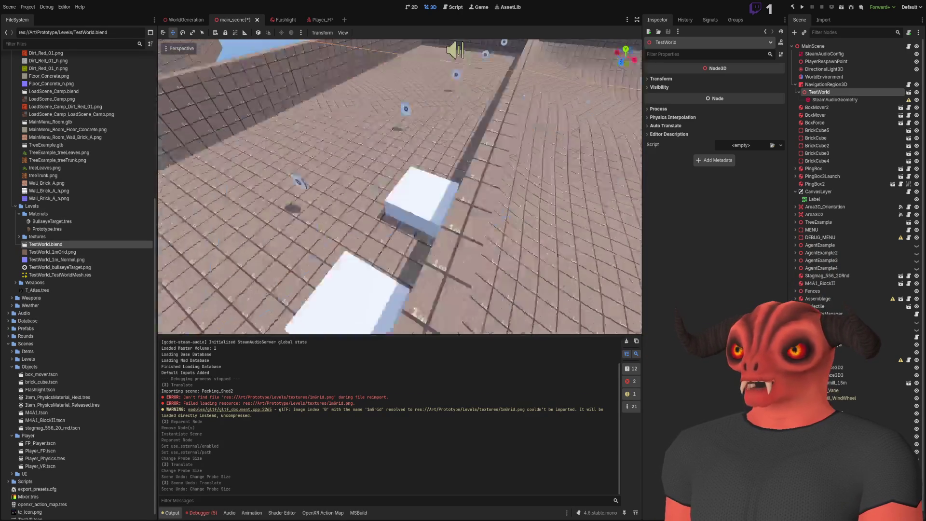
key(w)
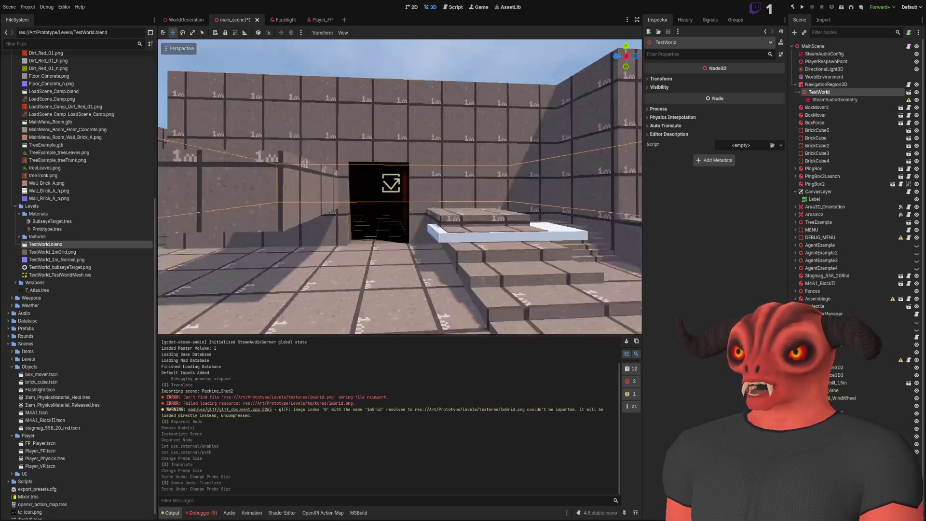
key(w)
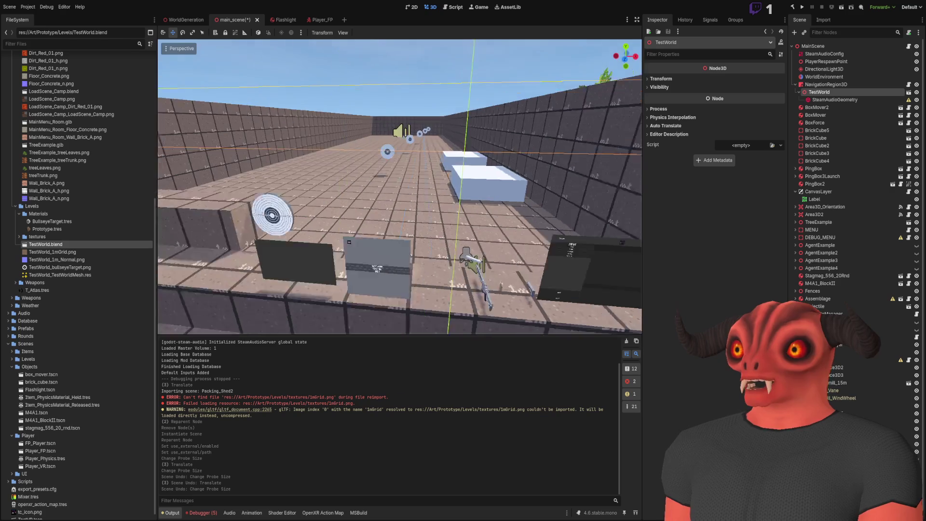
key(s)
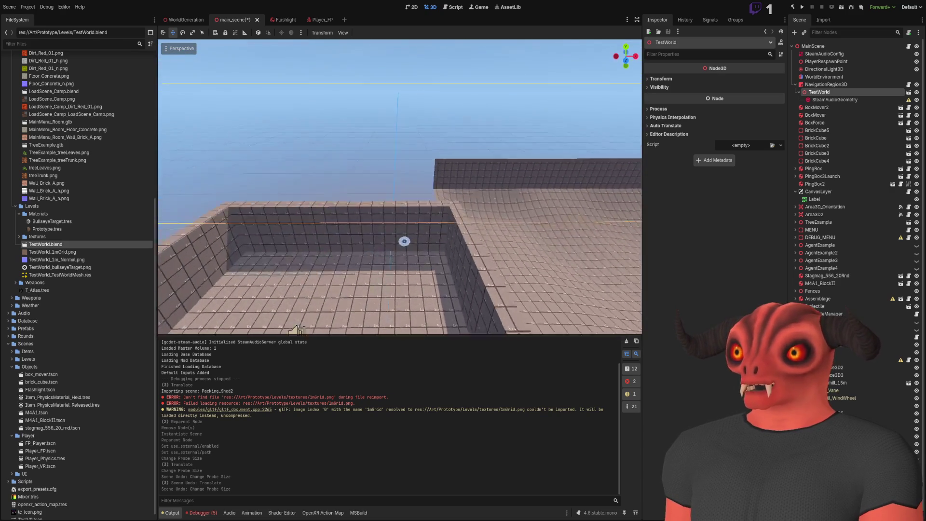
key(w)
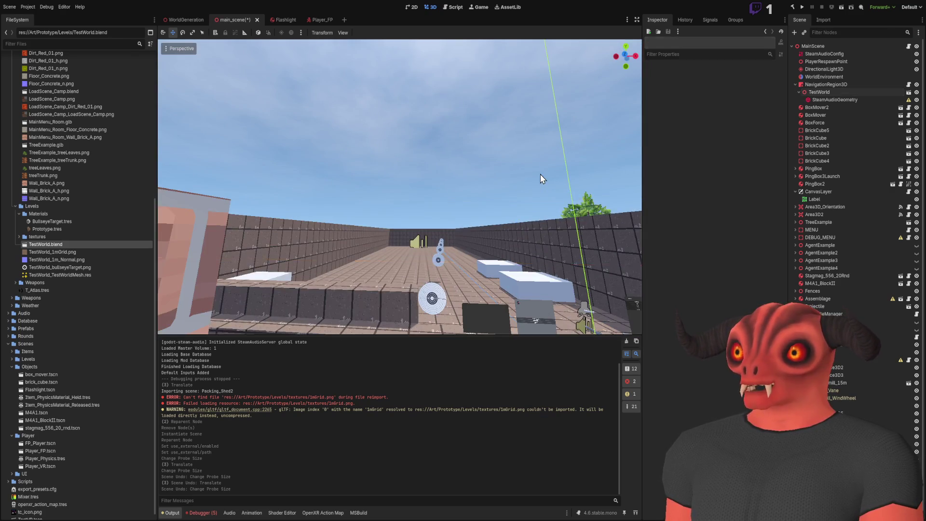
key(s)
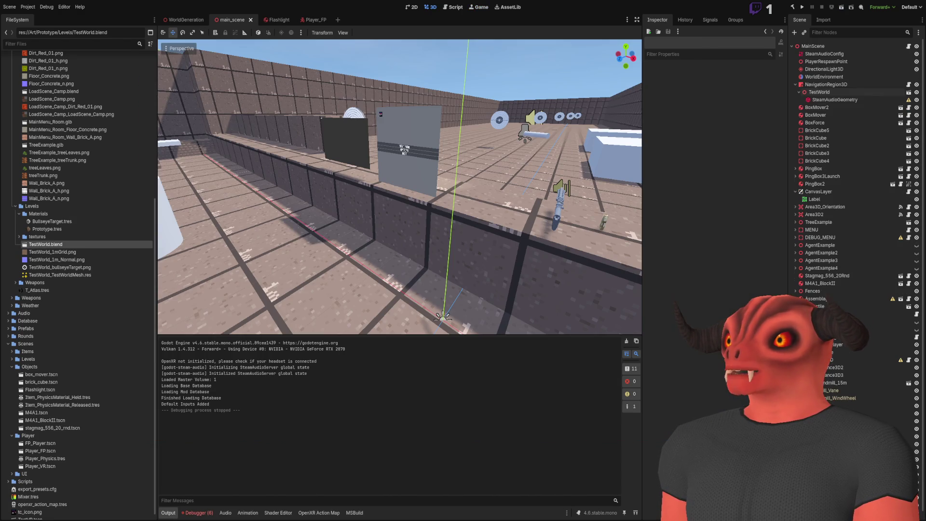
- Stop the running game and select the TestWorld level node in the Scene dock
click(833, 100)
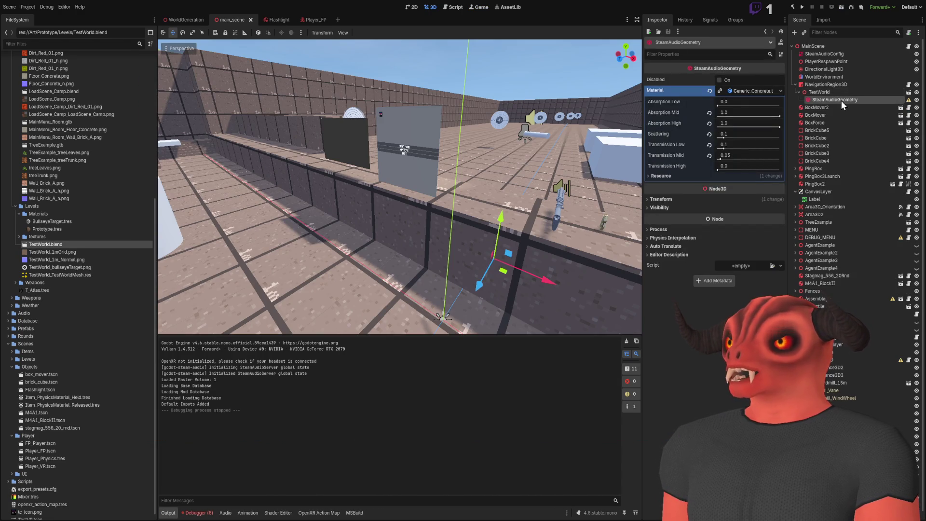
click(823, 92)
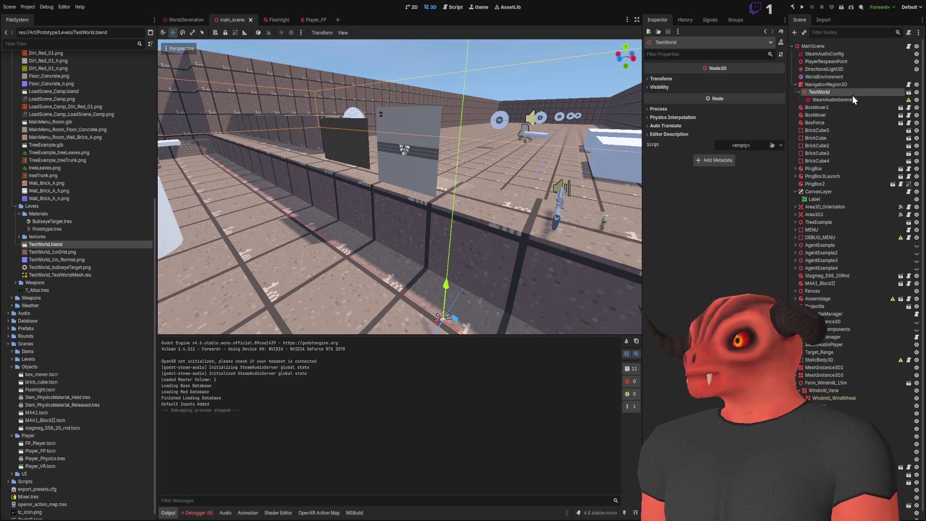
- Move SteamAudioGeometry under the imported TestWorld mesh, then run the current scene with F6
click(838, 86)
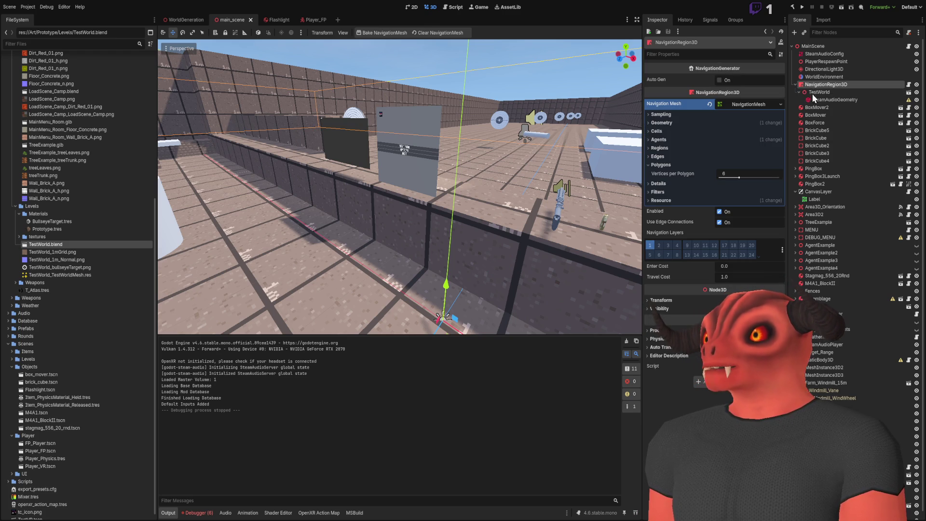
click(819, 92)
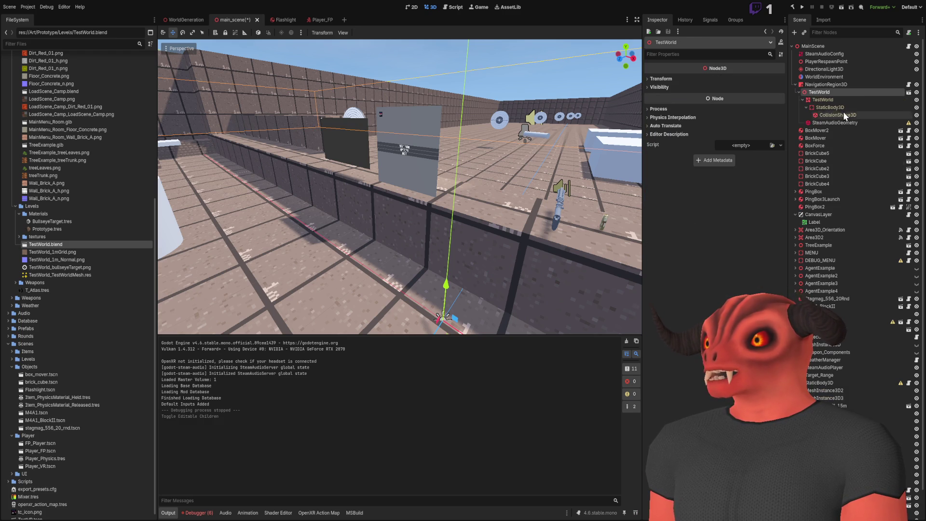
drag(826, 102, 826, 101)
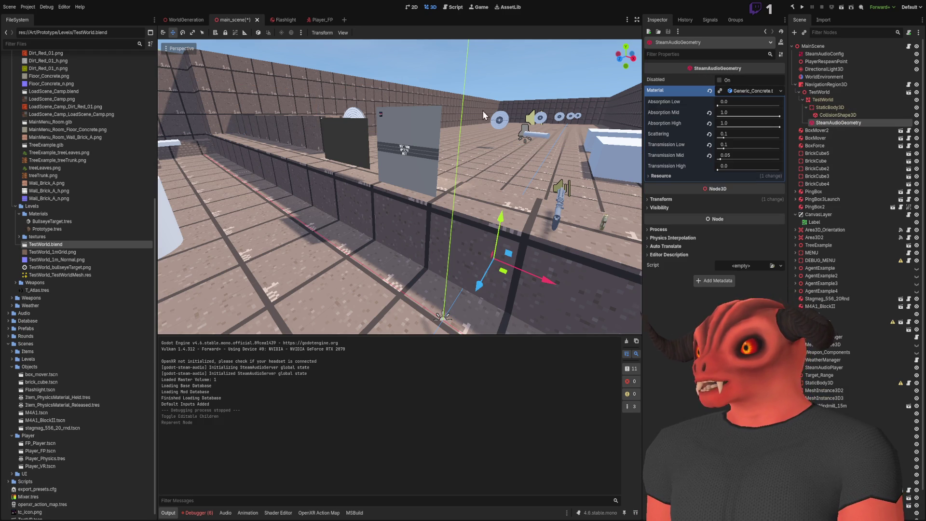
click(488, 80)
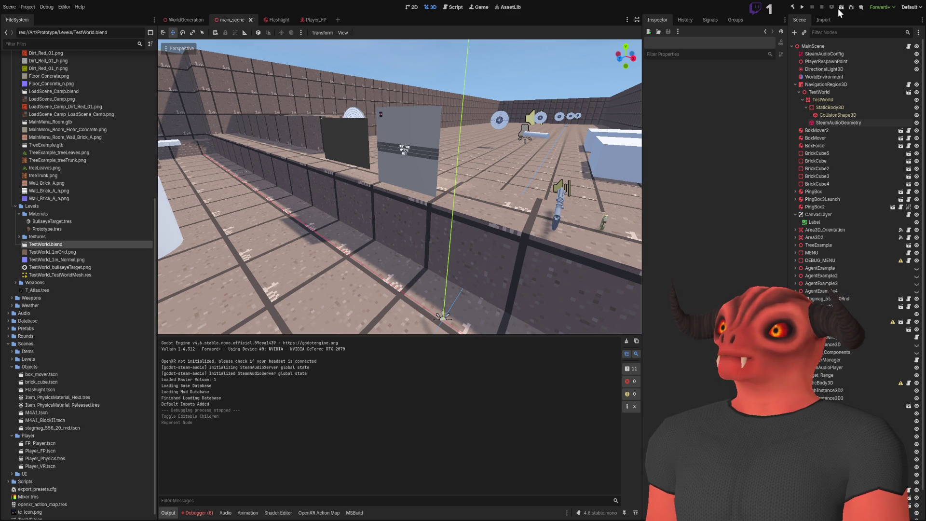
key(F6)
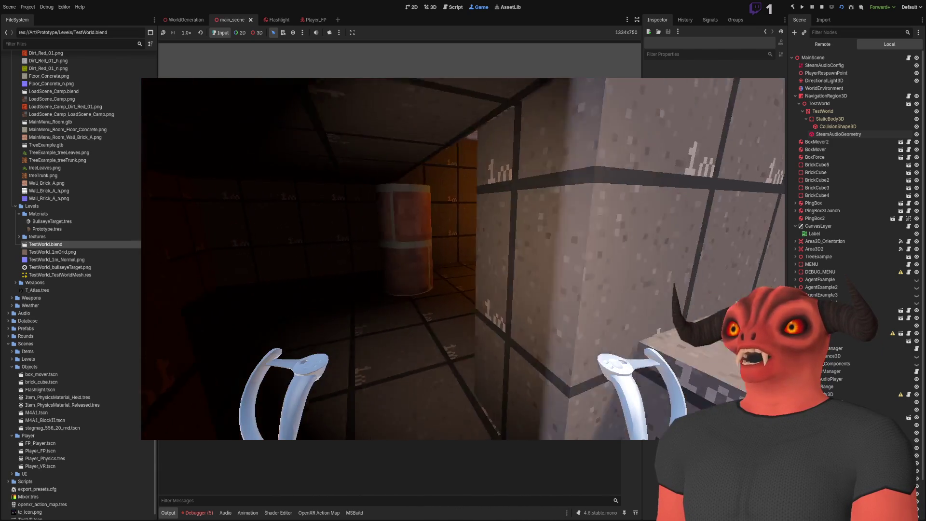
key(F8)
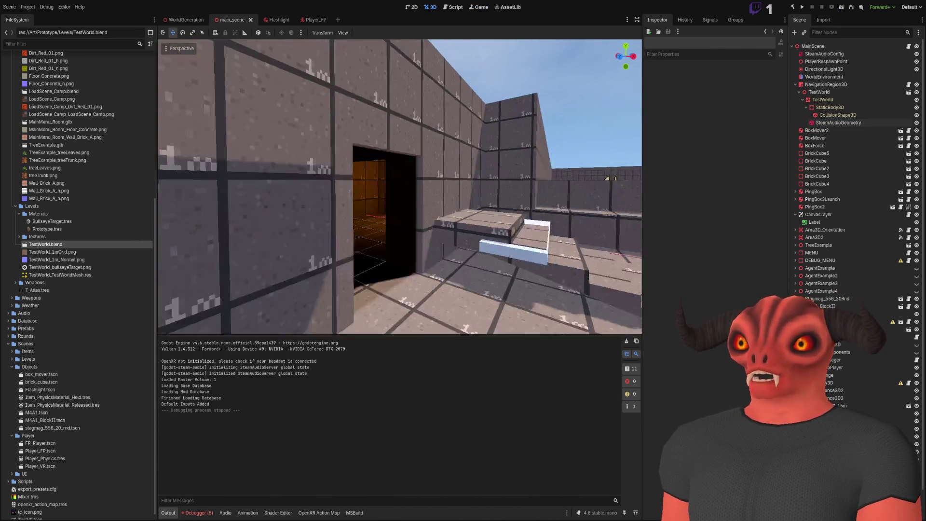
click(275, 140)
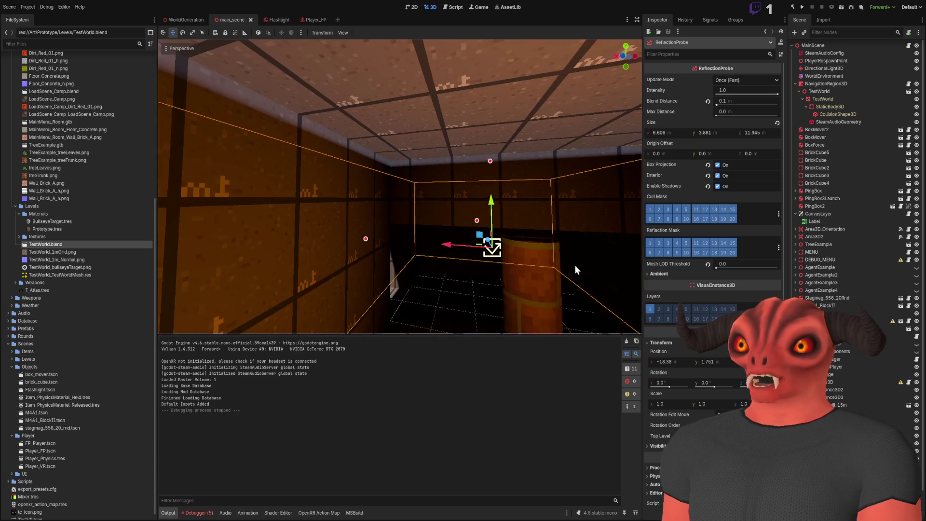
- Fit the reflection probe box to the room's walls and ceiling at about 5.403 × 4.172 × 9.092
drag(491, 161, 491, 147)
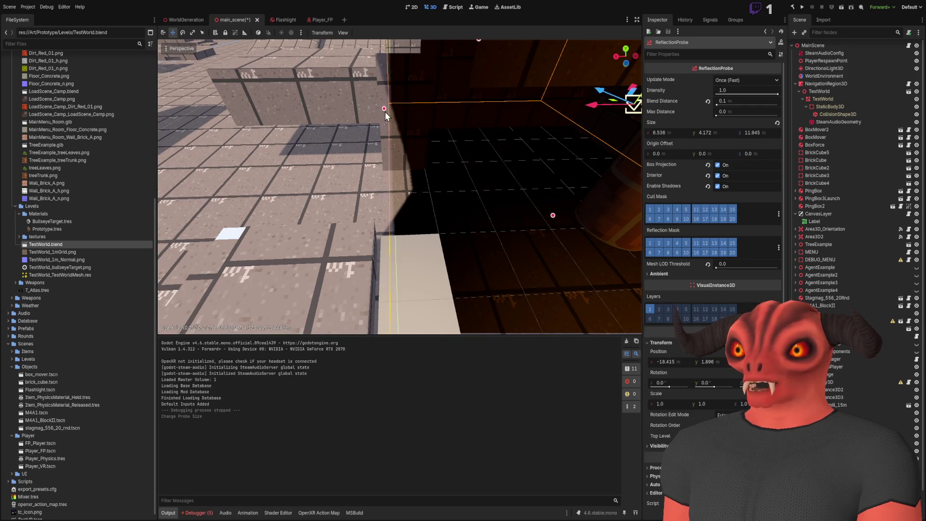
drag(456, 112, 436, 115)
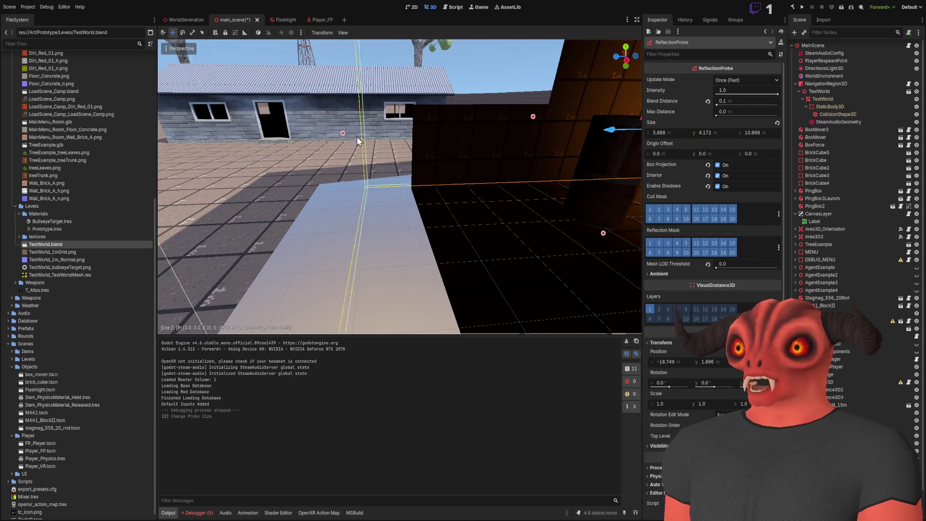
drag(432, 135, 424, 136)
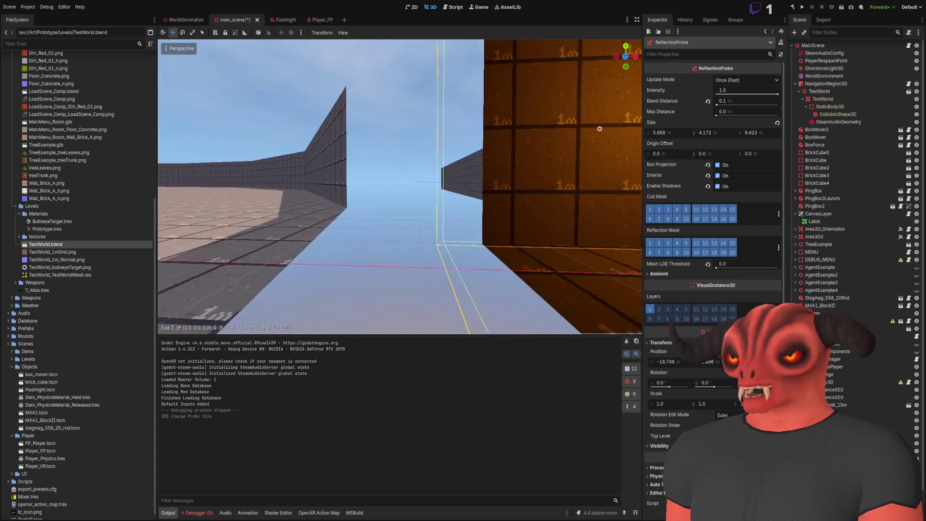
drag(364, 201, 379, 200)
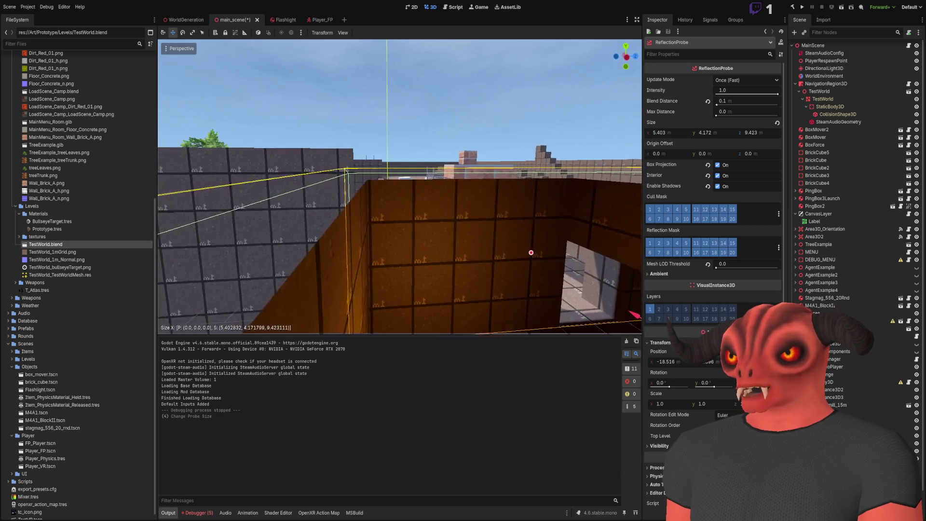
mouse_move(389, 154)
mouse_down()
mouse_move(432, 153)
mouse_move(419, 151)
mouse_up()
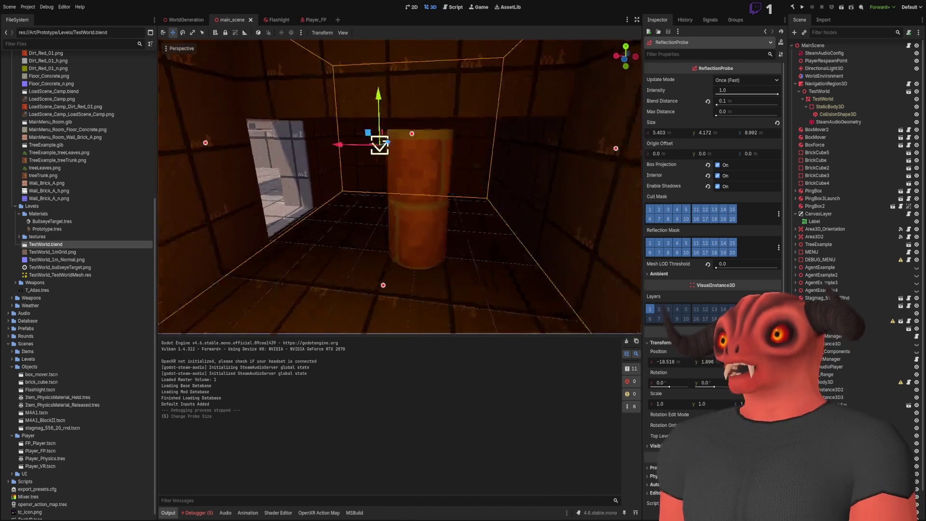
drag(315, 188, 324, 187)
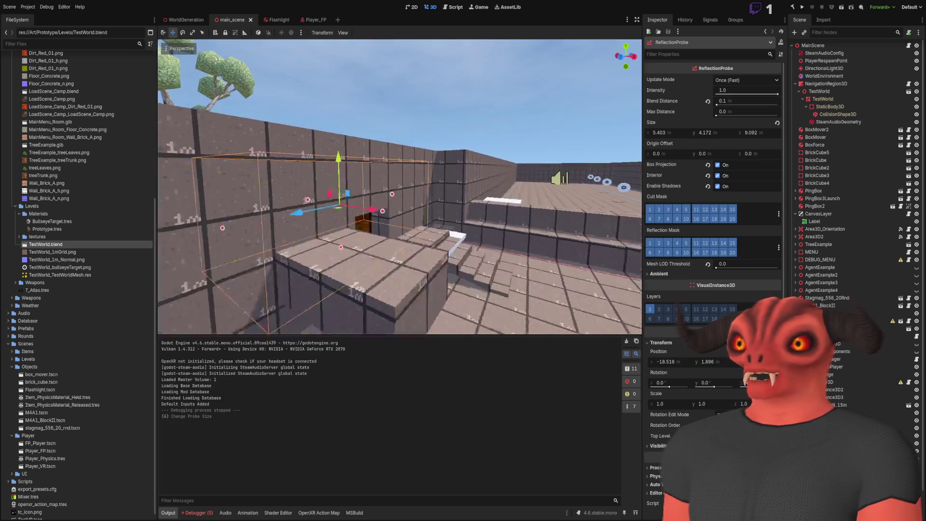
click(420, 87)
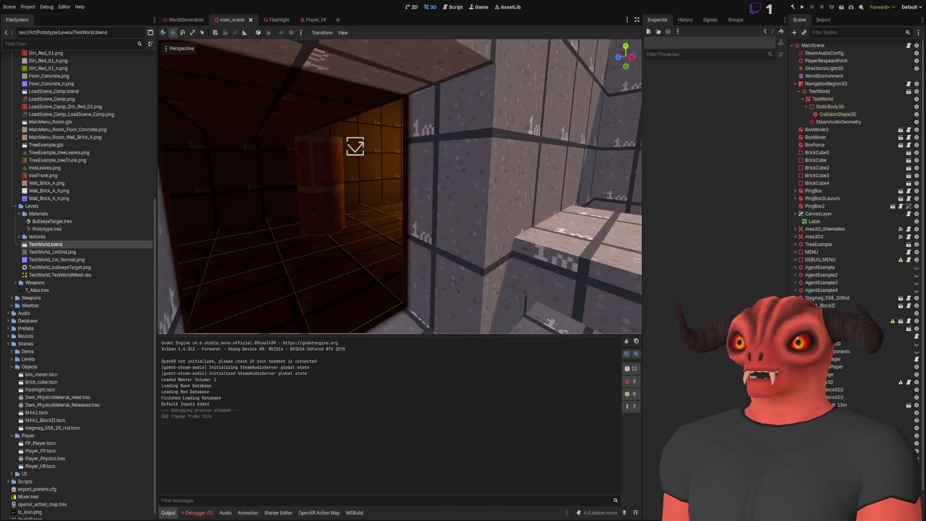
- Keep the omni light's Range at 5.0 and Attenuation at 1.0, undoing the tweaks, and hide it
click(490, 140)
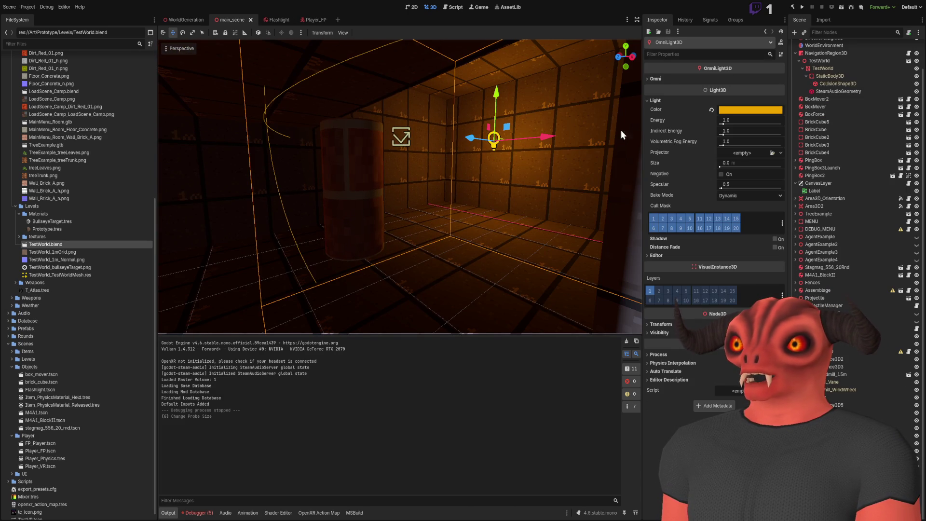
click(655, 80)
mouse_move(733, 90)
mouse_down()
mouse_move(759, 91)
mouse_move(745, 101)
mouse_move(761, 100)
mouse_move(721, 100)
mouse_move(745, 101)
mouse_up()
key(ctrl+z)
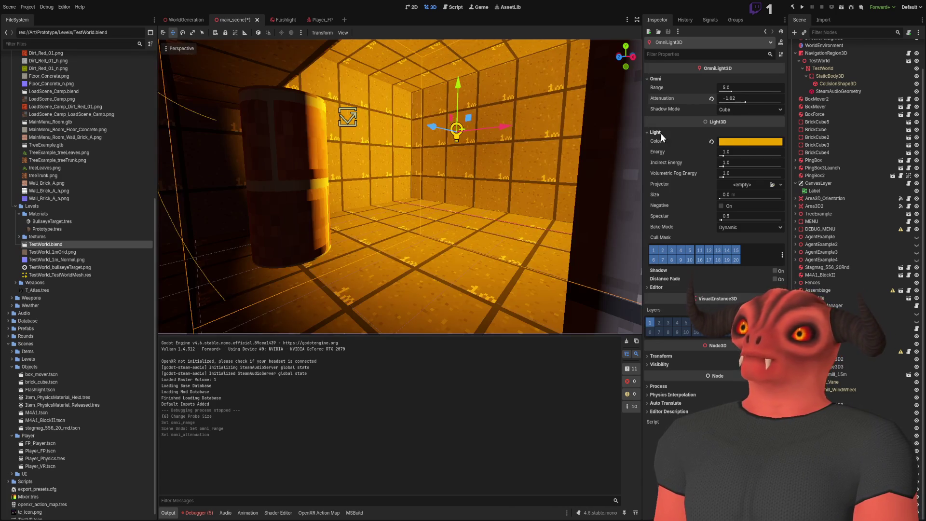
key(ctrl+z)
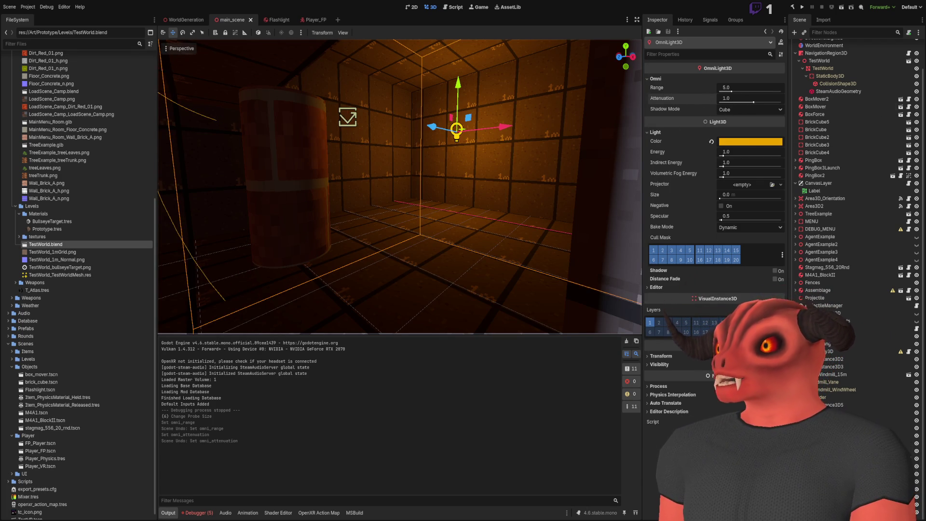
click(918, 513)
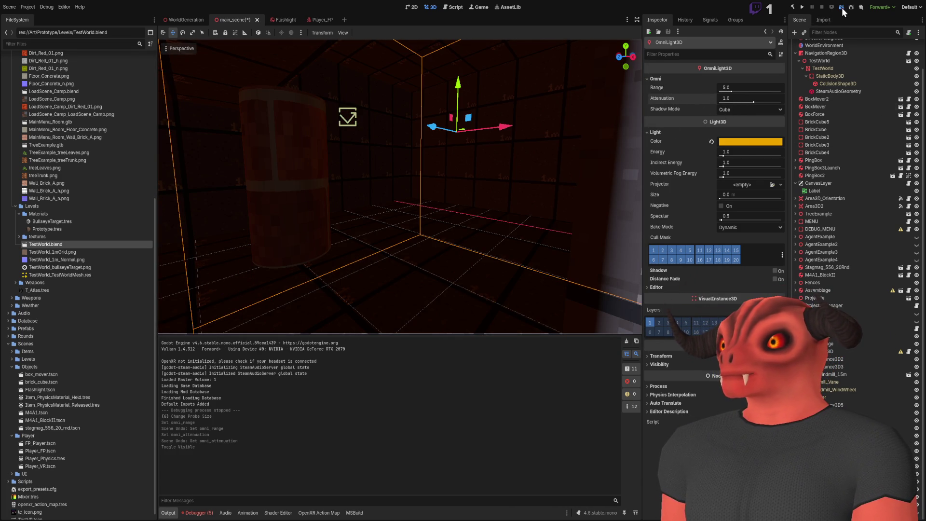
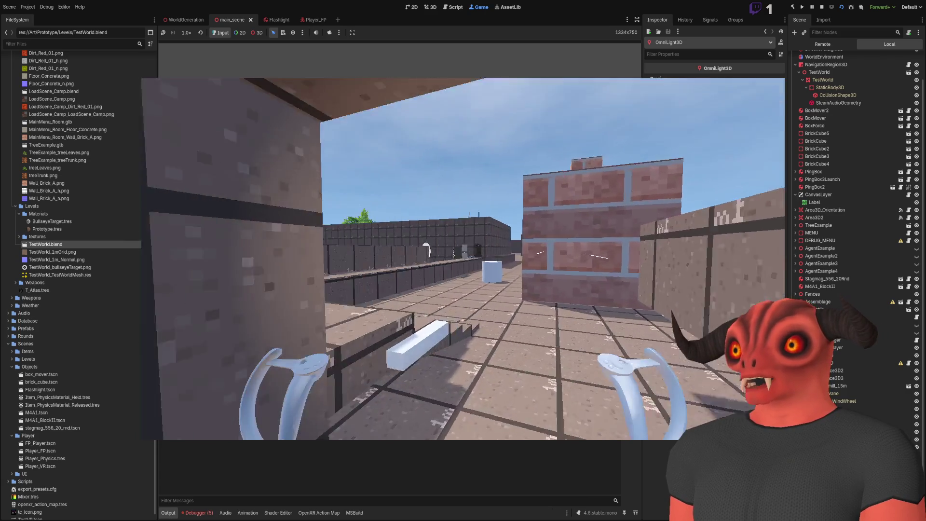
- Stop the Godot test game with F8 and bring up Blender's TestWorld-col level mesh
key(F8)
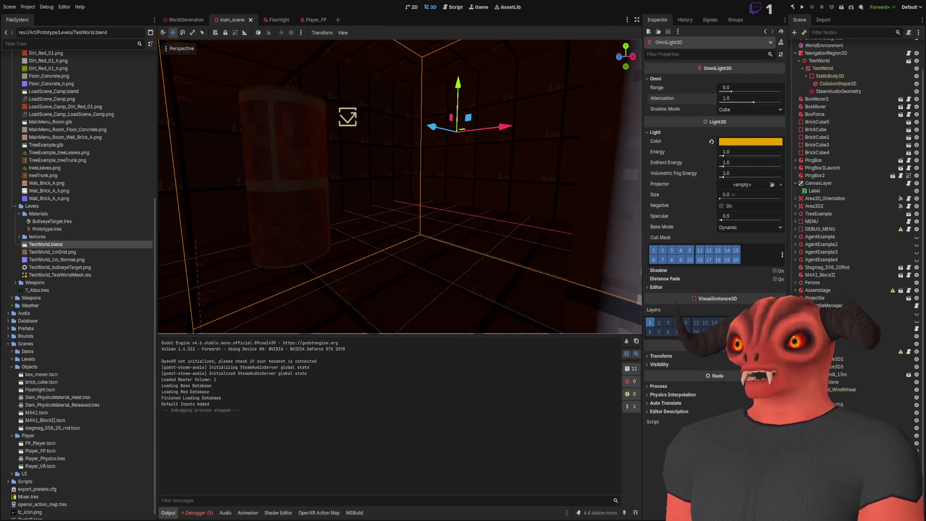
key(alt+Tab)
scroll(380, 205, down, 5)
scroll(380, 205, up, 5)
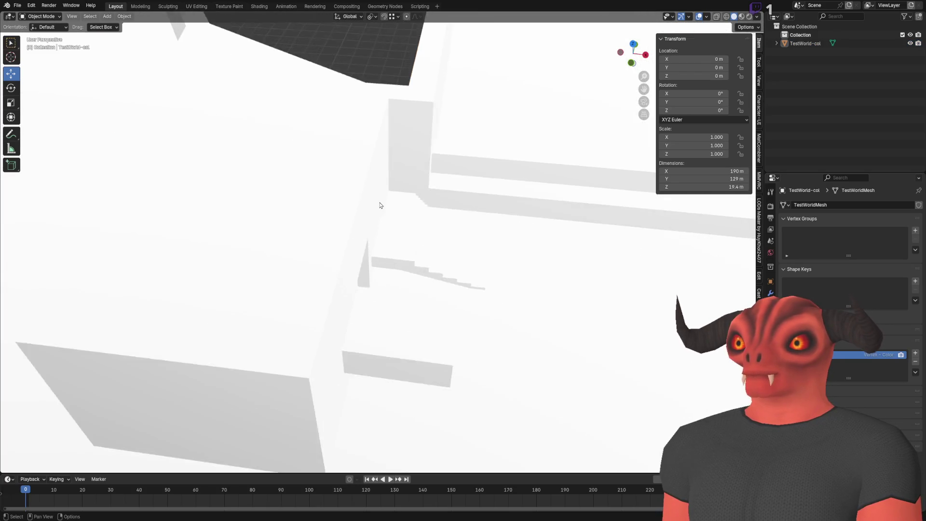
- Select TestWorld-col, enter Edit Mode in edge select, and turn on X-Ray
scroll(380, 205, up, 5)
click(215, 109)
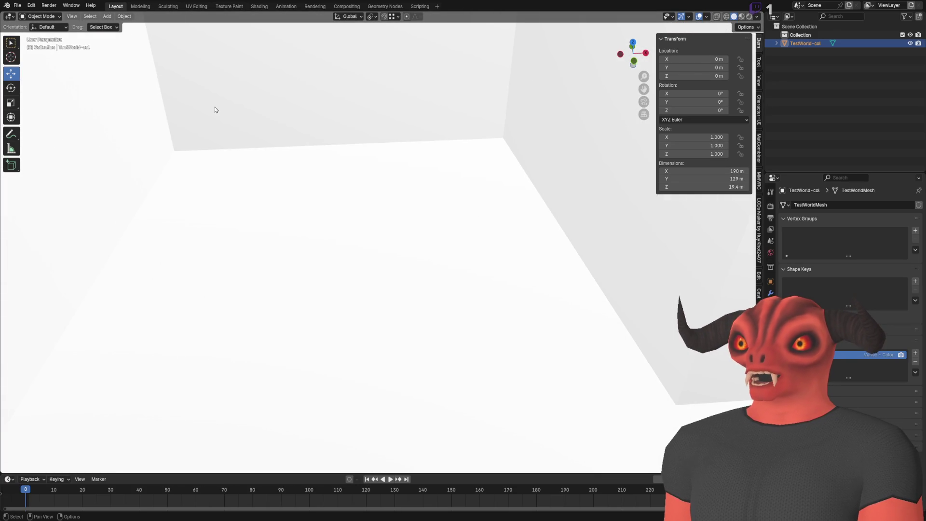
click(44, 17)
key(Tab)
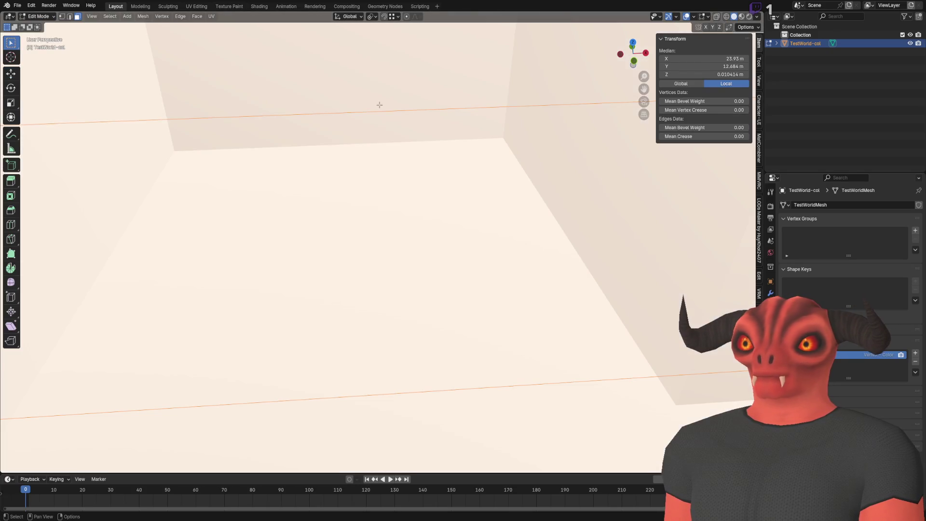
click(327, 182)
key(KP_Decimal)
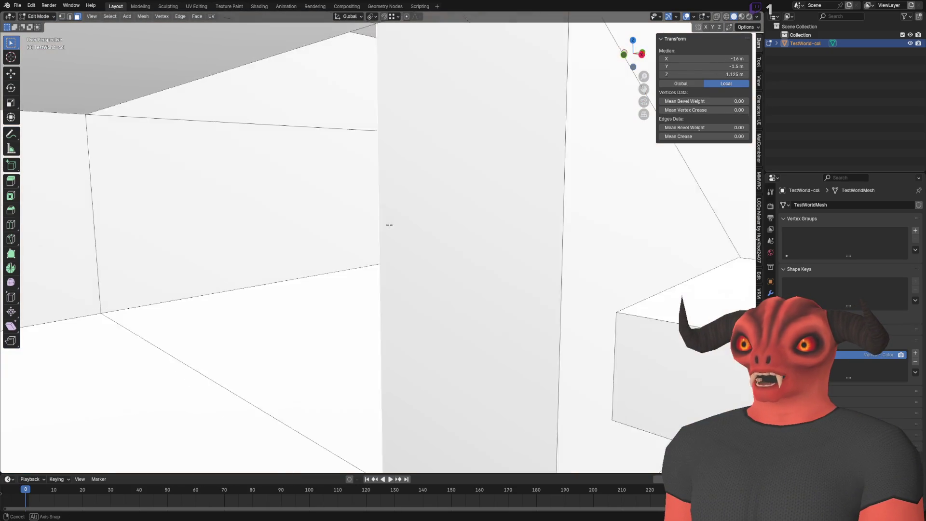
scroll(441, 205, up, 3)
key(2)
right_click(474, 188)
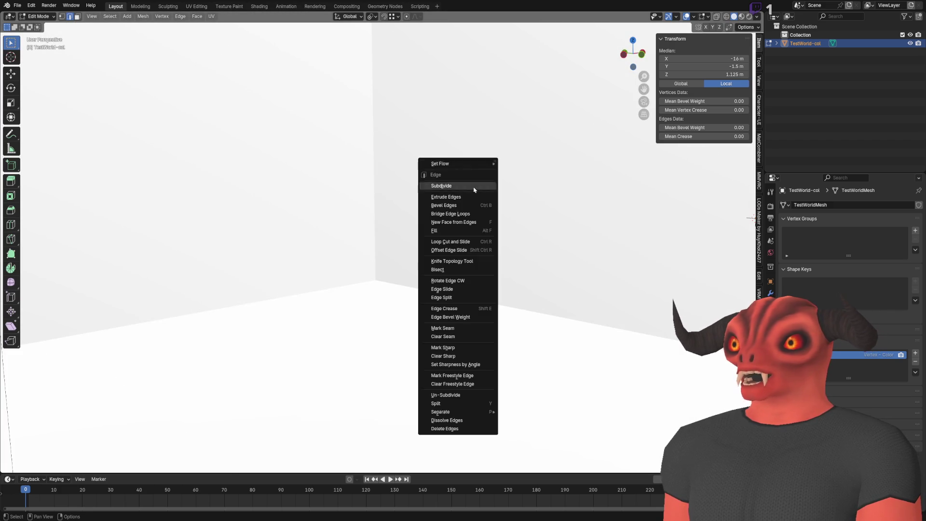
key(alt+z)
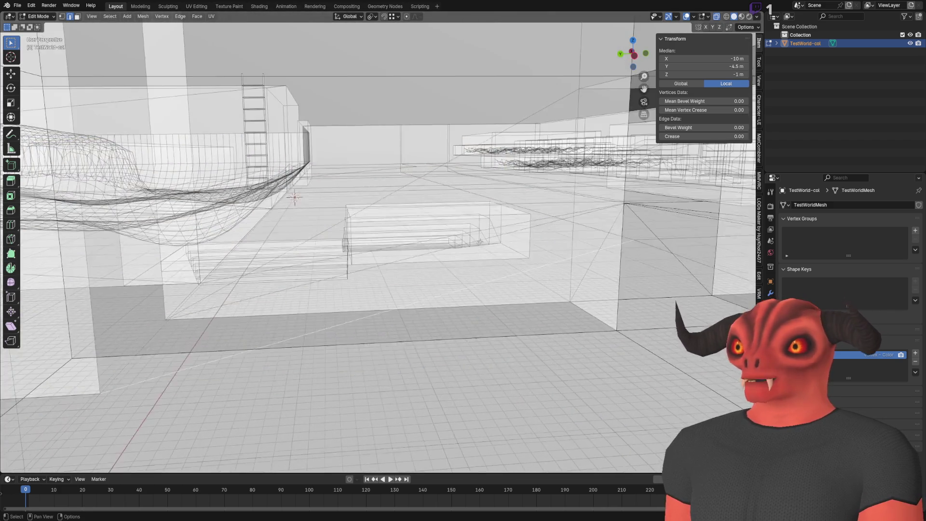
- Add a loop cut across the room wall with Loop Cut and Slide
click(476, 281)
right_click(475, 281)
click(454, 285)
key(KP_Decimal)
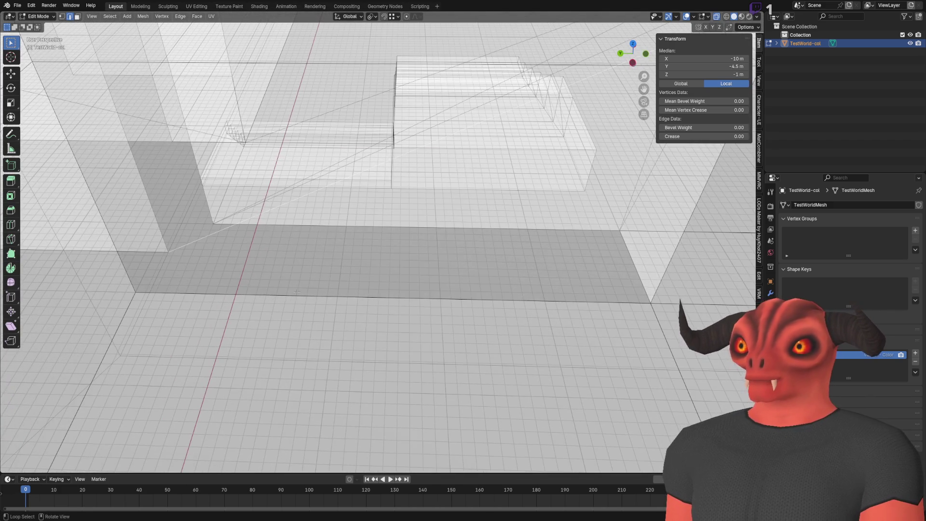
key(alt+z)
right_click(297, 281)
click(356, 324)
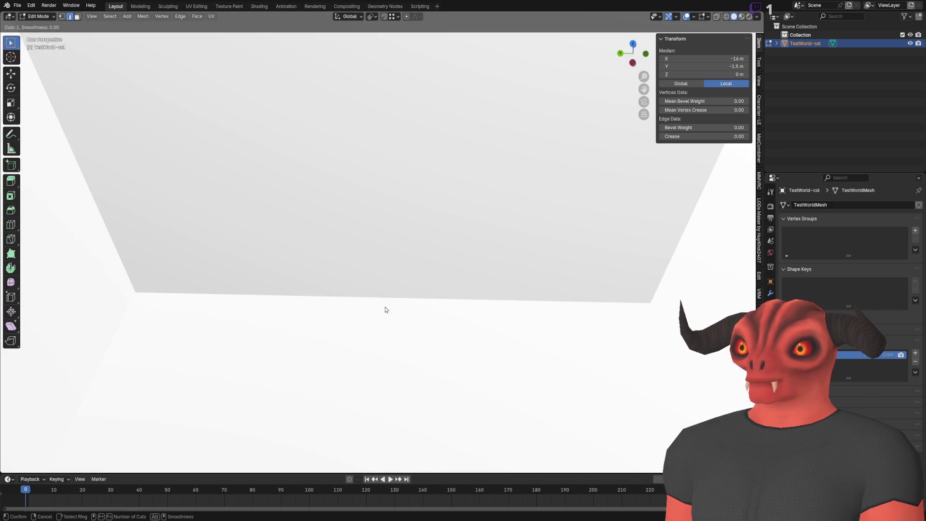
click(388, 307)
- Re-enable X-Ray, select all faces, and set the viewport colour to Texture
key(alt+z)
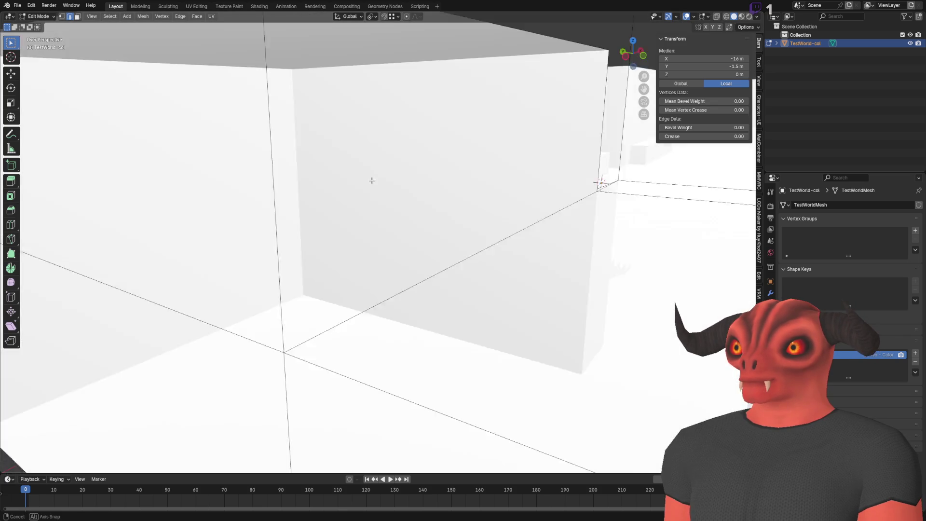
key(3)
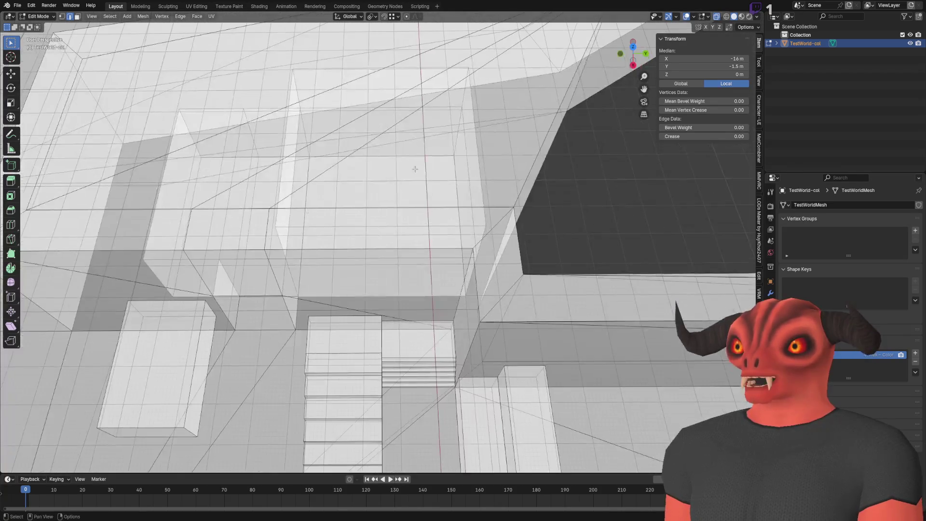
key(alt+a)
scroll(432, 226, down, 3)
key(a)
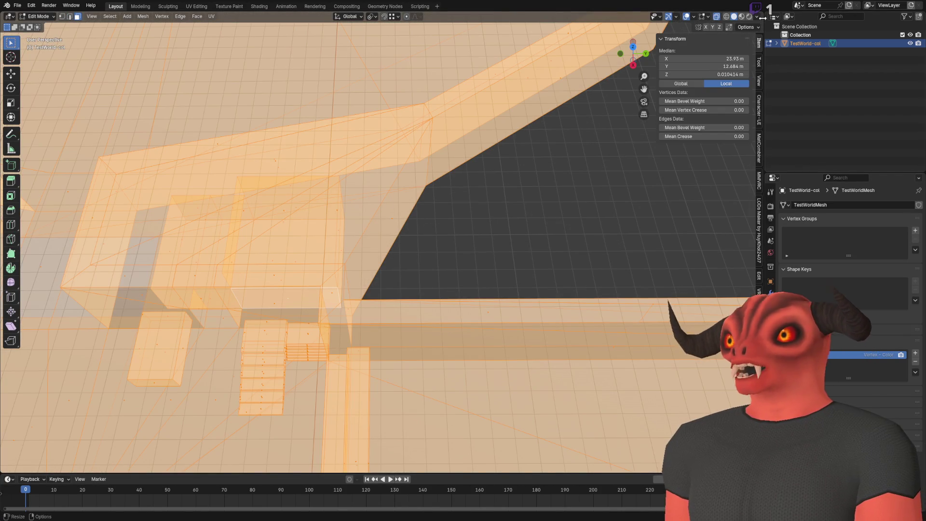
click(757, 17)
click(784, 142)
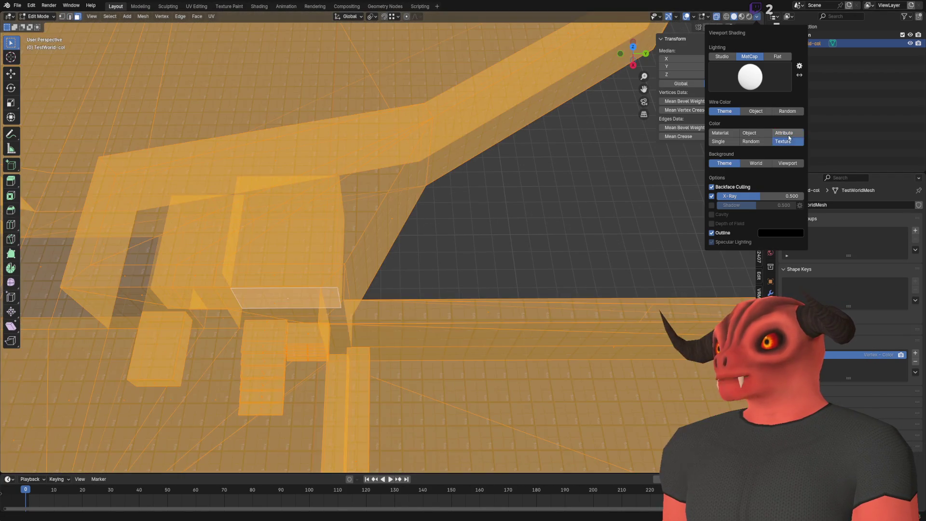
- Set the viewport shading colour back to Texture to show the 1m grid, then deselect all
click(783, 132)
click(751, 27)
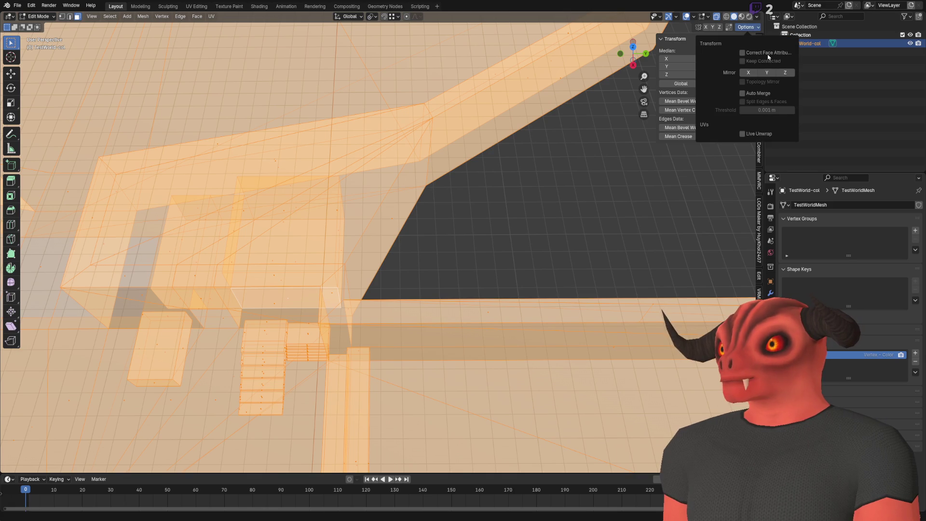
click(757, 17)
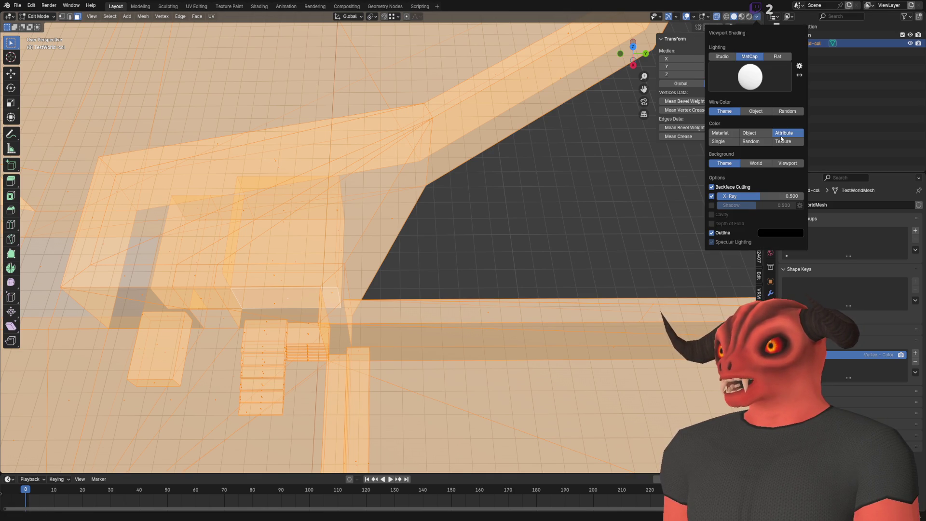
click(783, 141)
key(alt+a)
scroll(399, 202, up, 3)
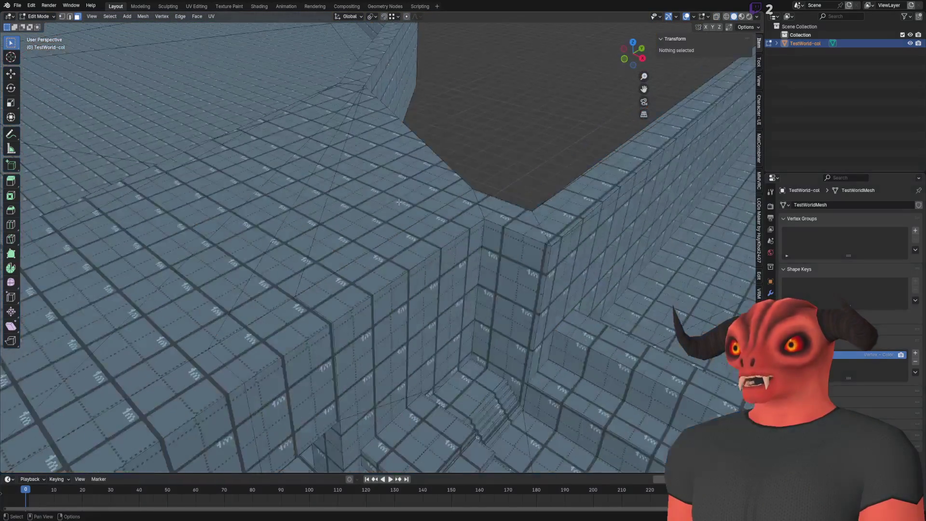
scroll(399, 202, up, 5)
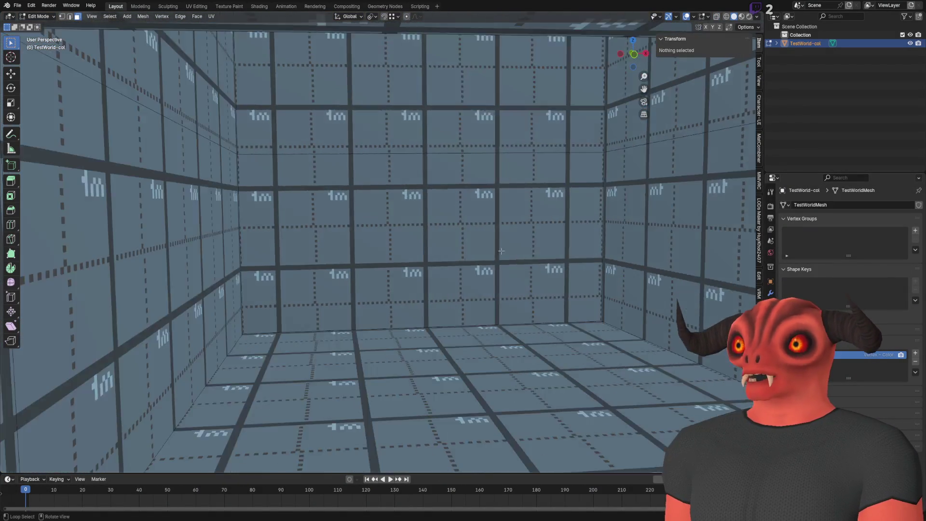
- Add two more loop cuts in the room walls, one slid and one centred vertical cut
key(2)
right_click(491, 262)
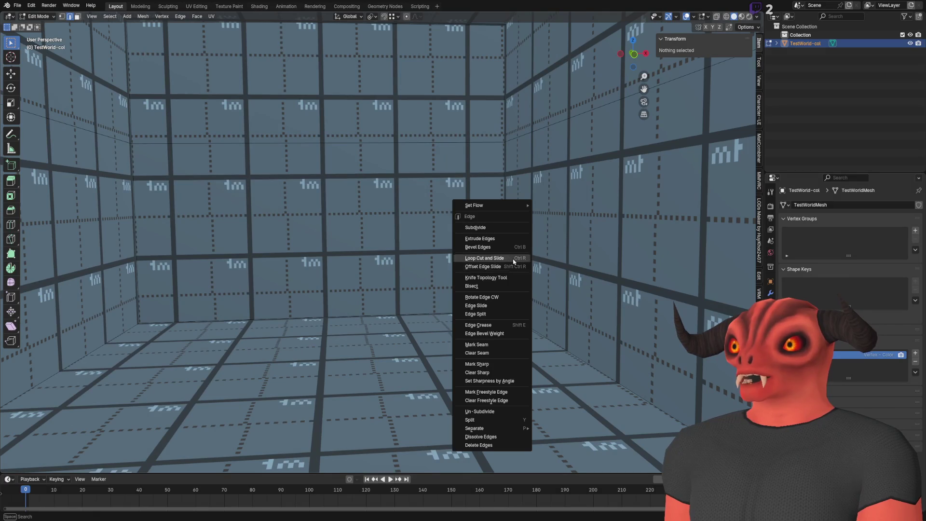
click(487, 263)
click(554, 347)
right_click(333, 269)
click(333, 269)
click(330, 316)
right_click(330, 316)
scroll(330, 316, down, 5)
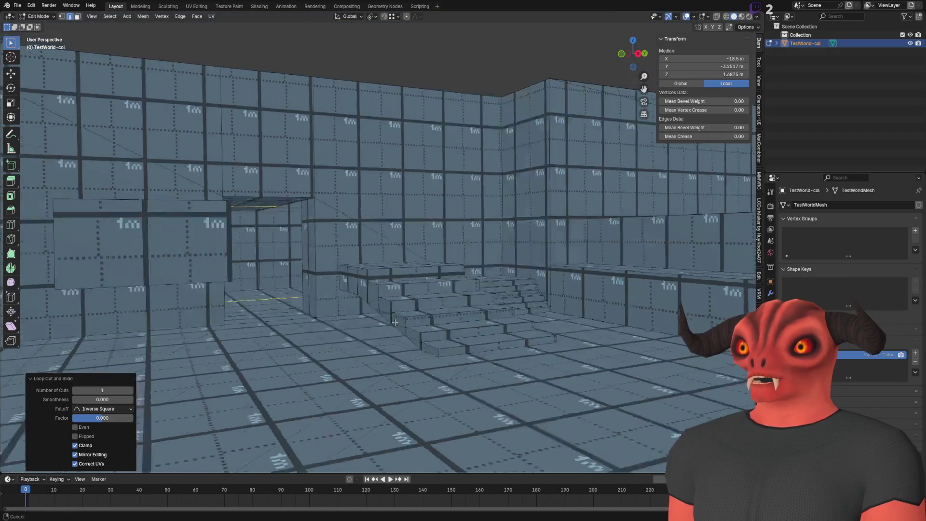
- Join vertices at the floor junction to add diagonal floor edges, then switch to face select
key(alt+z)
key(alt+z)
scroll(383, 334, down, 3)
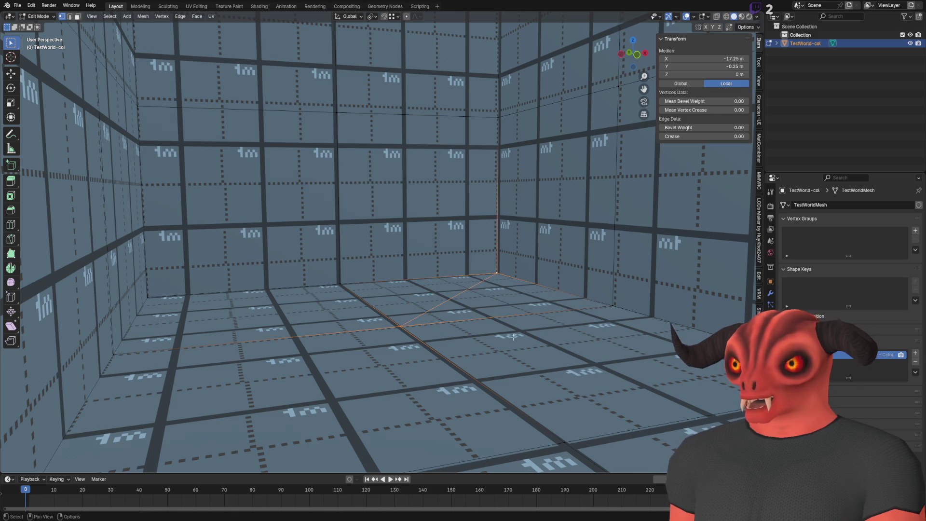
click(401, 326)
key(j)
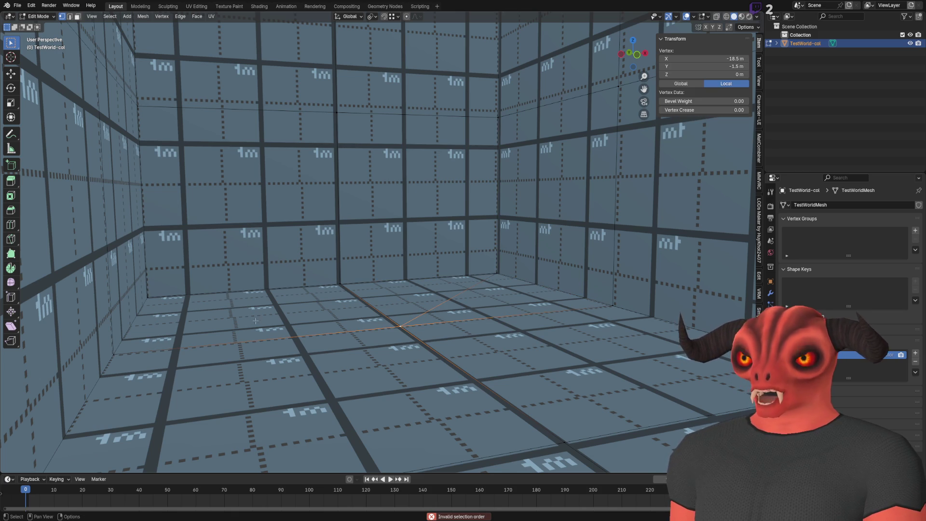
click(403, 326)
scroll(403, 326, down, 3)
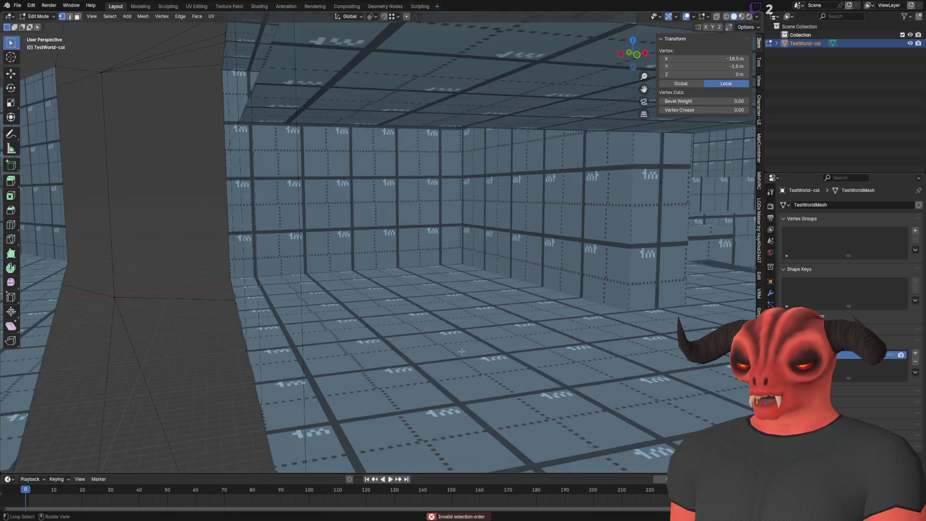
scroll(133, 343, up, 5)
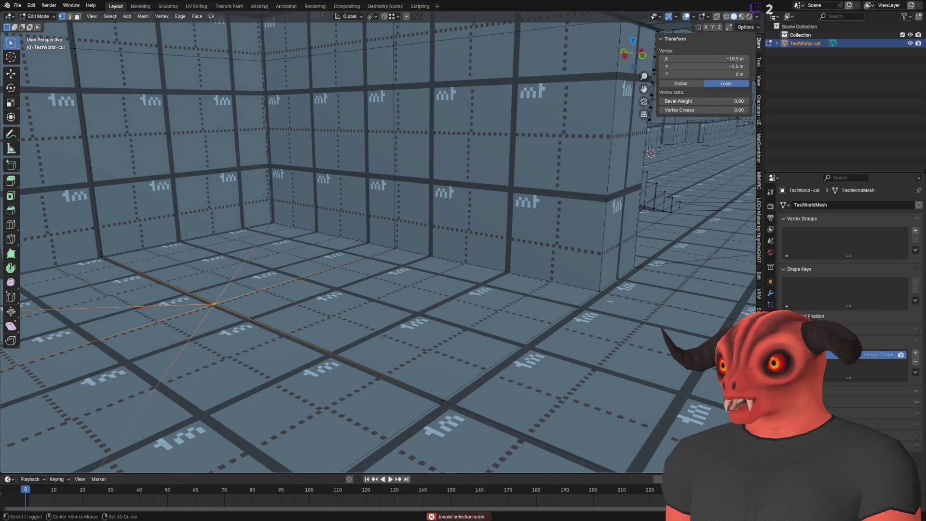
key(3)
mouse_move(389, 299)
mouse_down()
mouse_move(382, 316)
mouse_move(317, 280)
mouse_up()
click(39, 16)
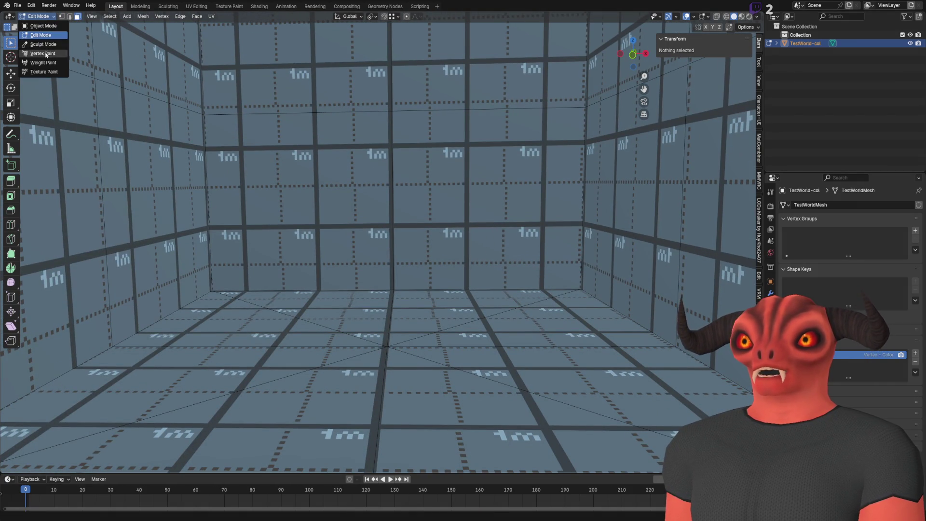
- Paint a yellow patch onto the floor centre in Vertex Paint, then return to Edit Mode with the Tool panel
click(44, 26)
click(57, 18)
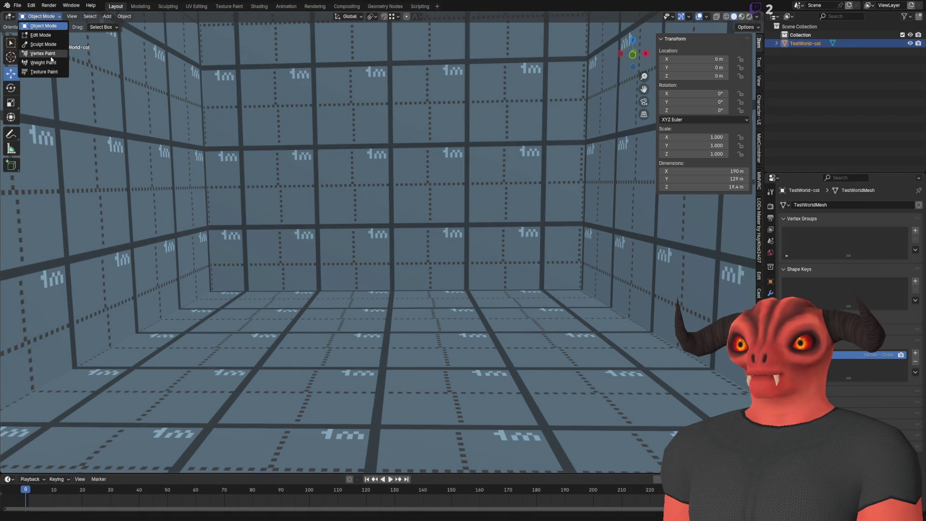
click(47, 56)
drag(227, 189, 242, 166)
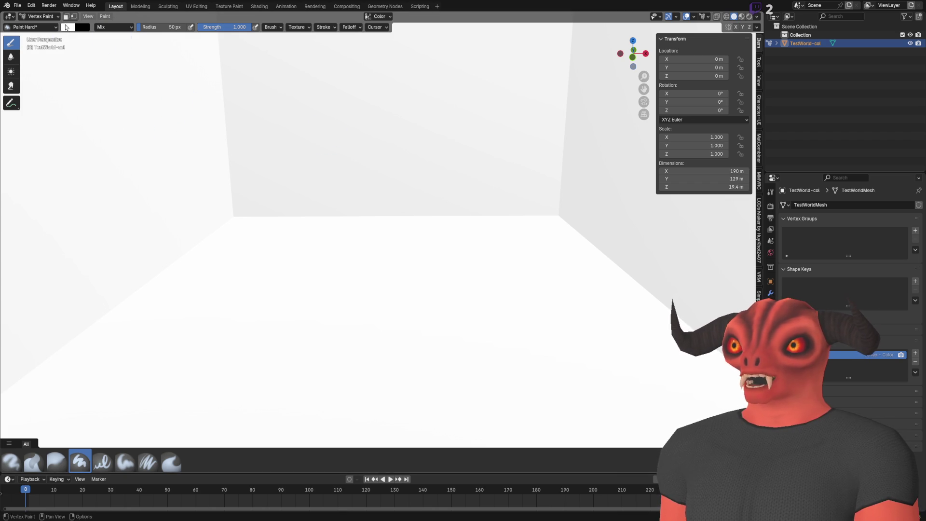
click(67, 27)
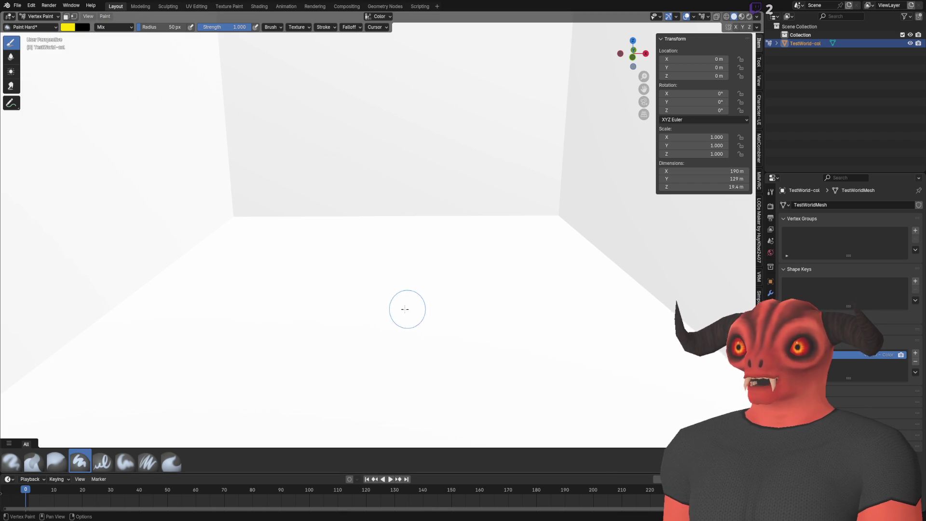
click(382, 272)
mouse_move(408, 281)
mouse_down()
mouse_move(287, 219)
mouse_move(337, 261)
mouse_move(283, 236)
mouse_move(305, 259)
mouse_move(296, 289)
mouse_move(316, 233)
mouse_move(451, 283)
mouse_move(306, 262)
mouse_move(292, 285)
mouse_move(337, 221)
mouse_move(401, 217)
mouse_move(397, 207)
mouse_up()
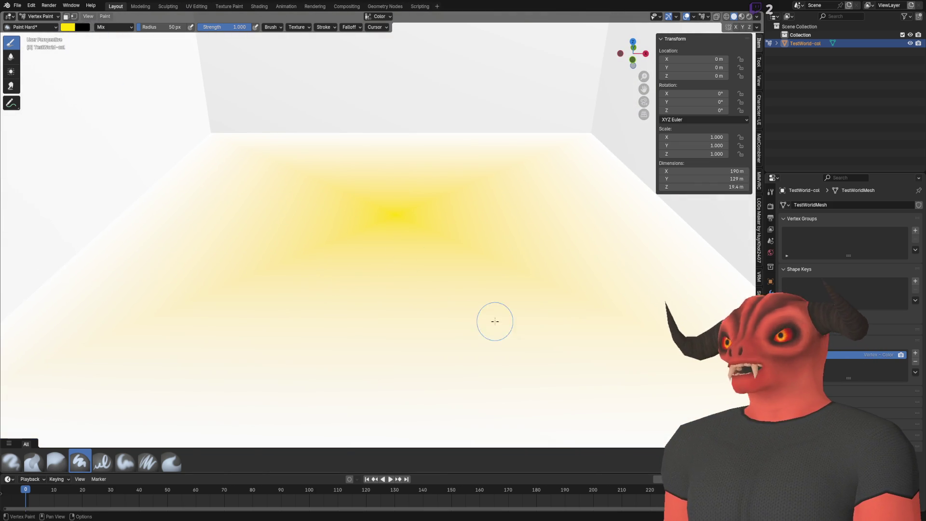
key(Tab)
click(759, 63)
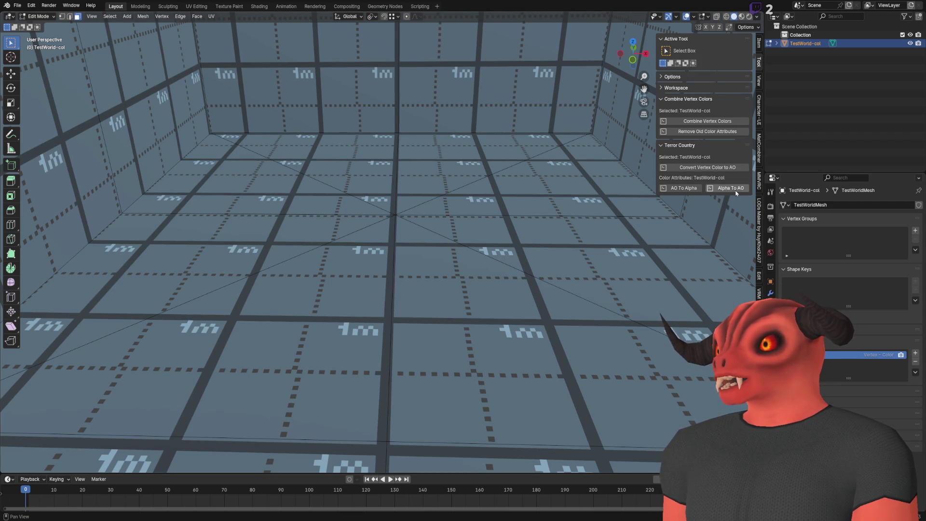
- Run Alpha To AO for a second colour attribute and display Attribute colours in the viewport
click(731, 189)
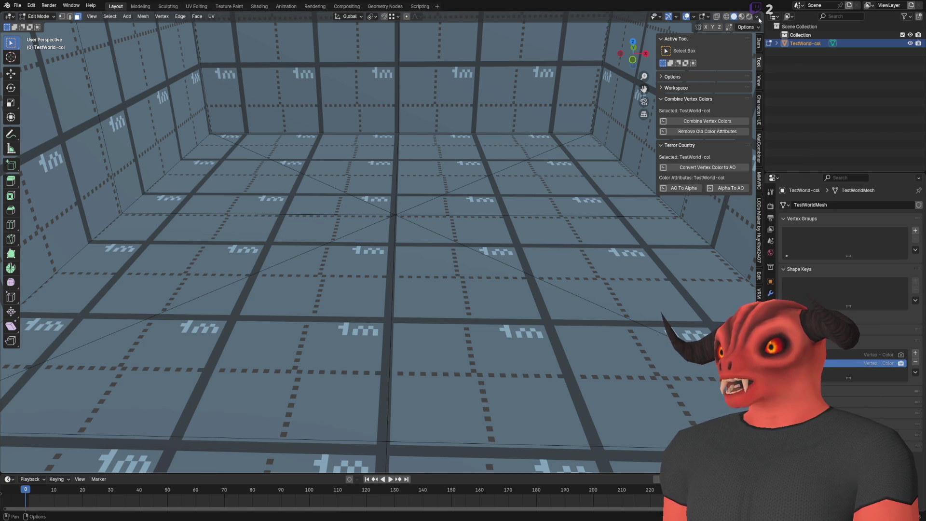
click(757, 17)
click(788, 134)
mouse_move(414, 213)
mouse_down()
mouse_move(392, 225)
mouse_move(389, 215)
mouse_move(365, 277)
mouse_up()
click(868, 354)
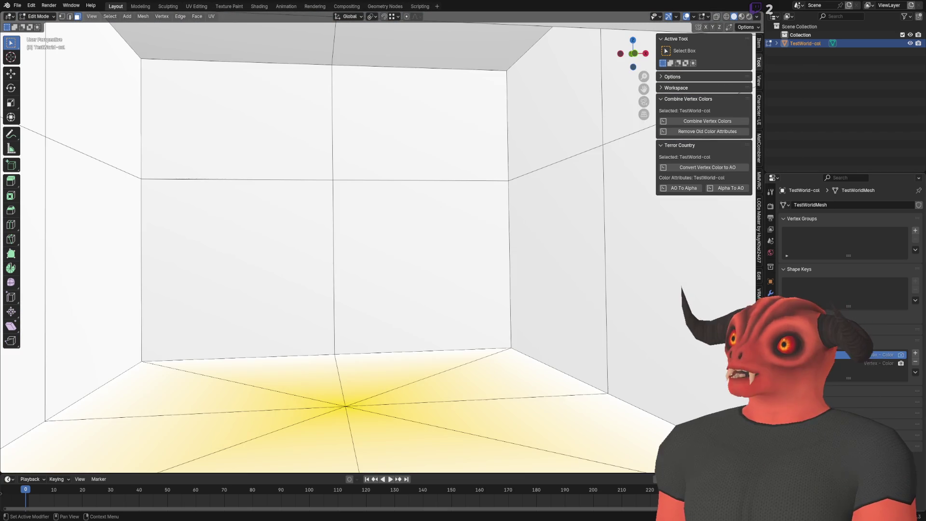
click(830, 365)
mouse_move(410, 337)
mouse_down()
mouse_move(421, 375)
mouse_move(480, 408)
mouse_move(569, 296)
mouse_move(423, 310)
mouse_move(405, 323)
mouse_up()
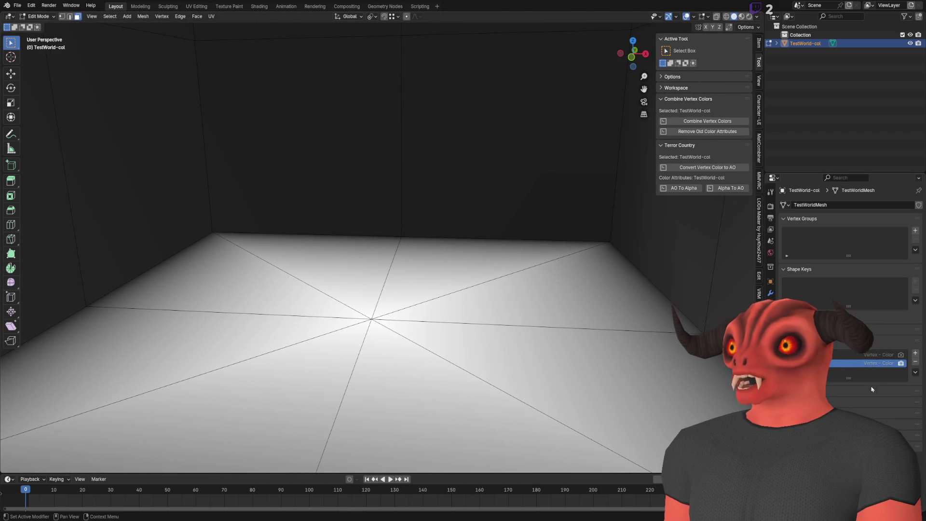
- Apply AO To Alpha, delete the lower attribute, save, check Godot, then undo the deletion
click(674, 192)
click(893, 367)
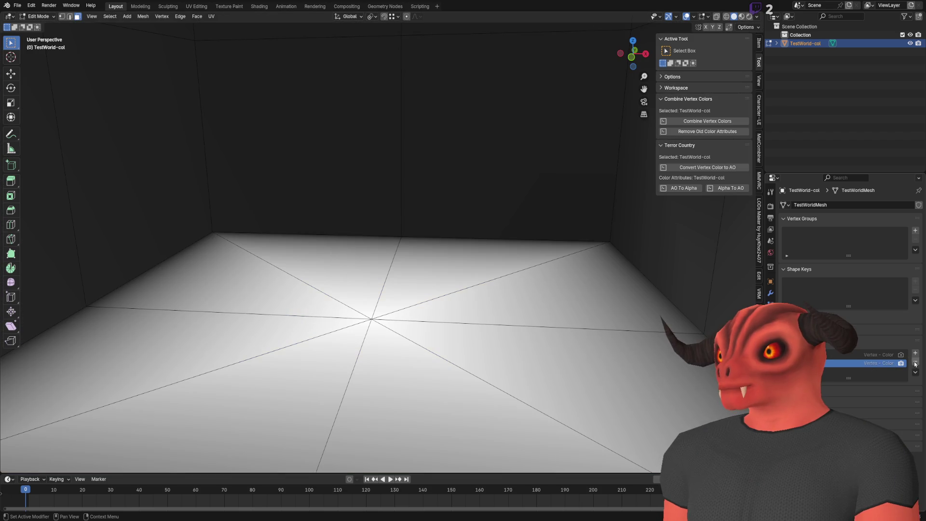
click(915, 364)
key(ctrl+s)
key(alt+Tab)
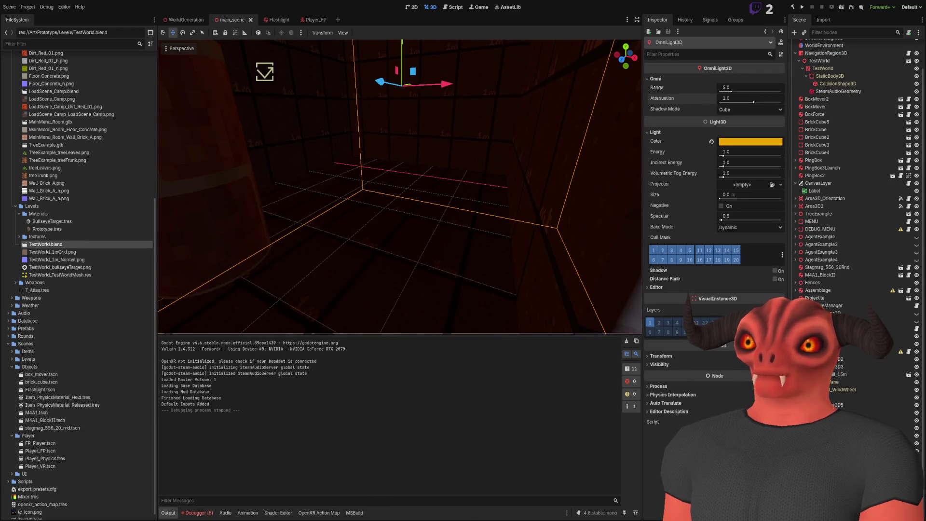
key(alt+Tab)
key(ctrl+z)
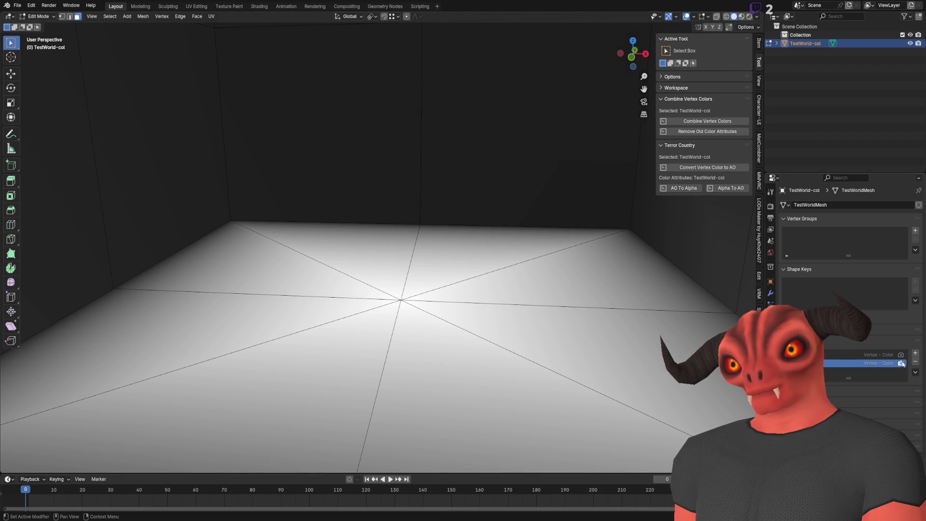
click(42, 16)
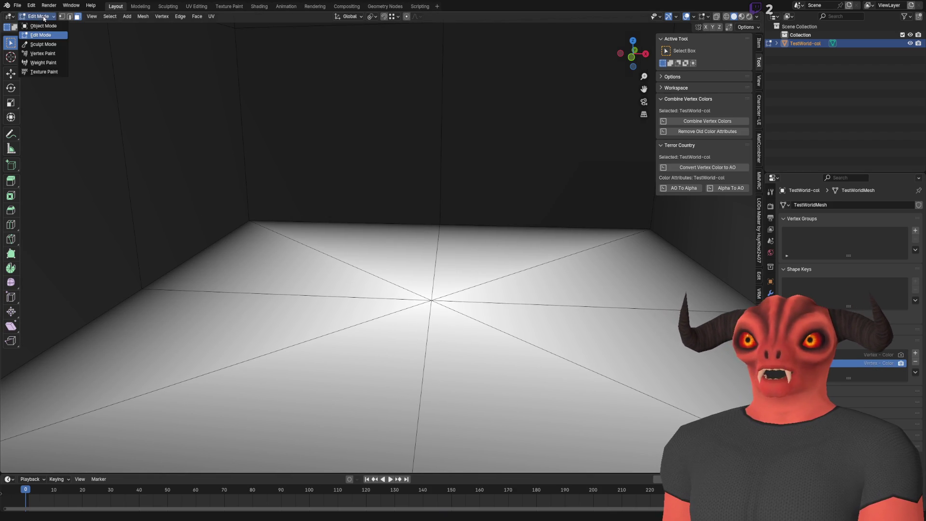
- Fill the floor yellow with Shift+K, delete the second colour attribute, and switch to Godot
click(44, 54)
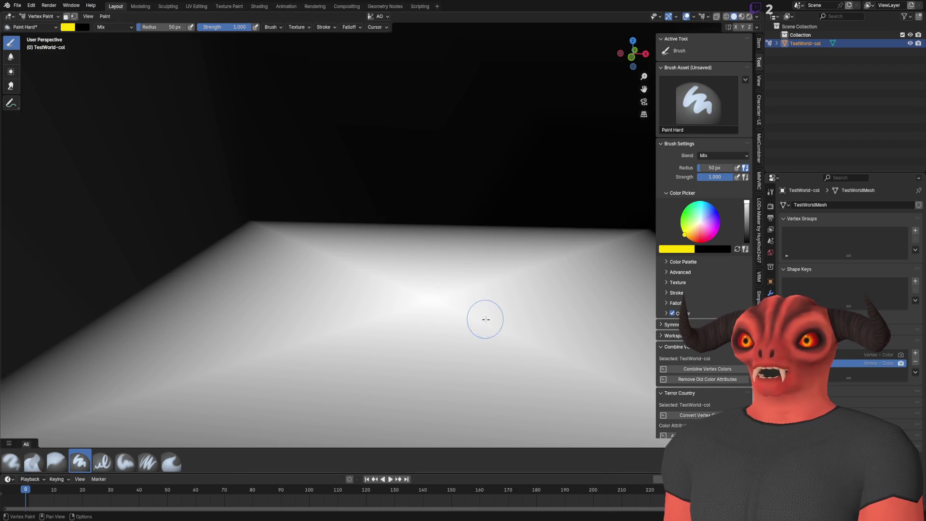
key(shift+k)
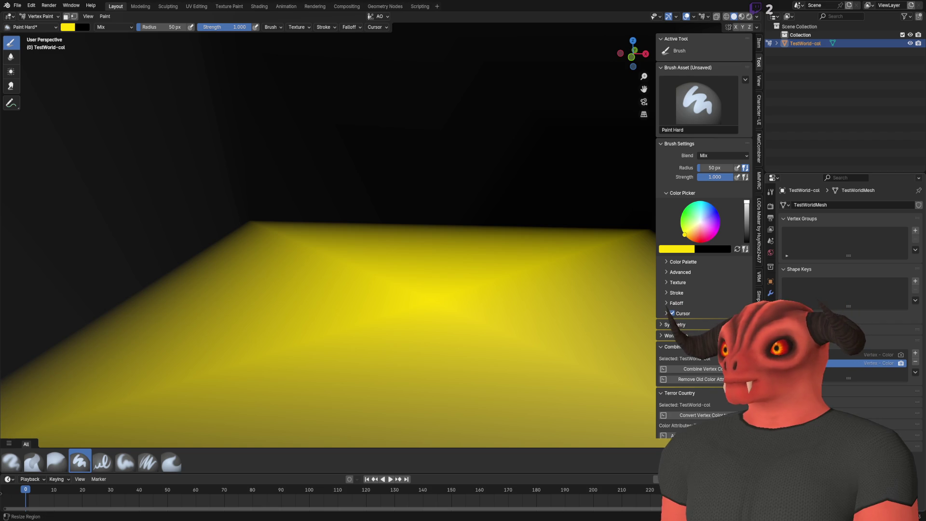
click(41, 16)
click(39, 25)
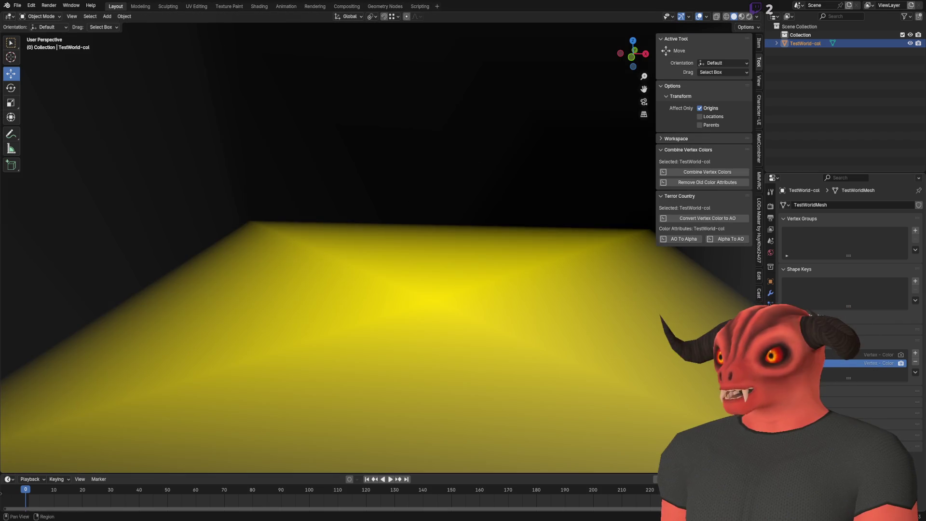
drag(558, 278, 541, 271)
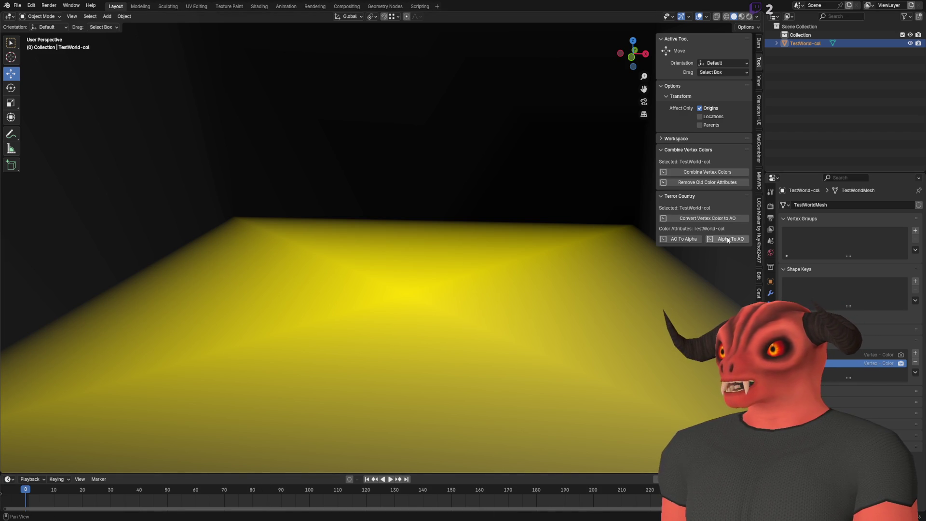
click(680, 240)
click(879, 366)
click(915, 362)
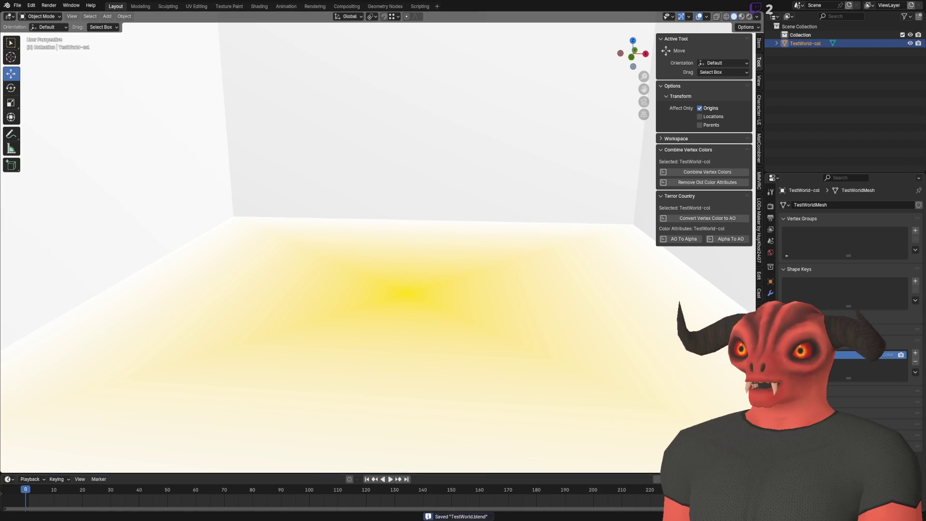
key(alt+Tab)
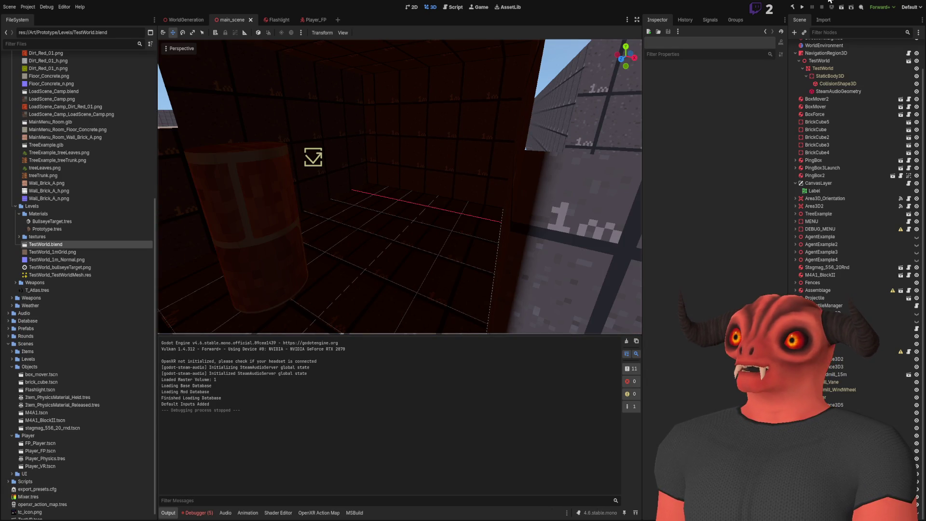
- Run the project with F5, expand MainScene in the Remote scene tree, then return to Blender
key(F5)
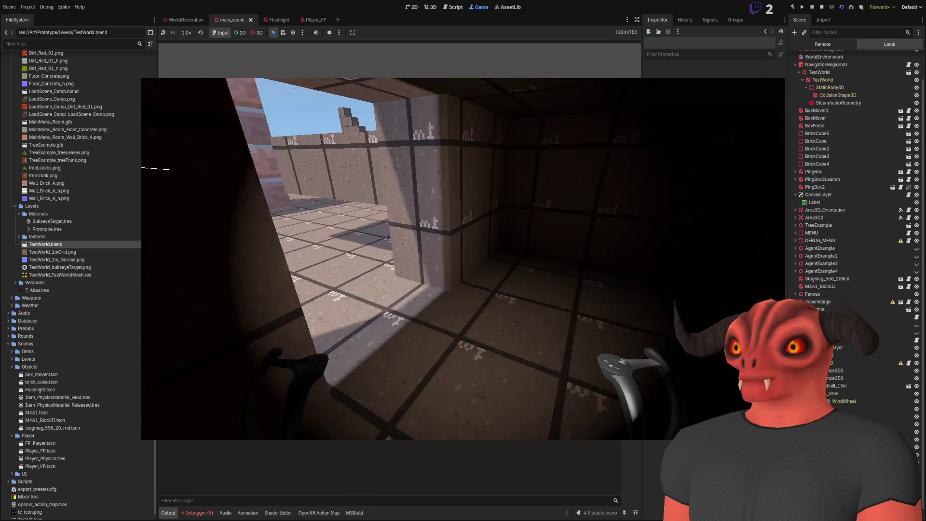
scroll(858, 285, down, 1)
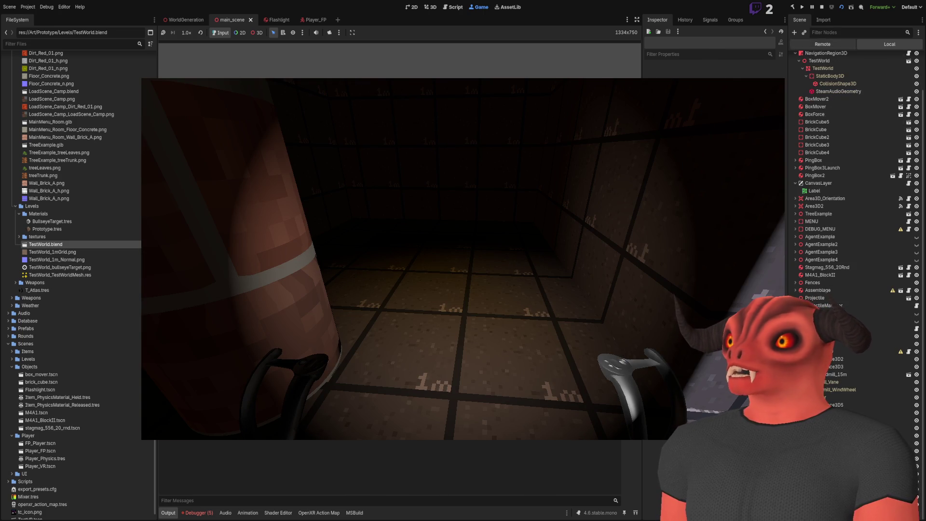
click(822, 44)
click(796, 111)
scroll(863, 245, down, 2)
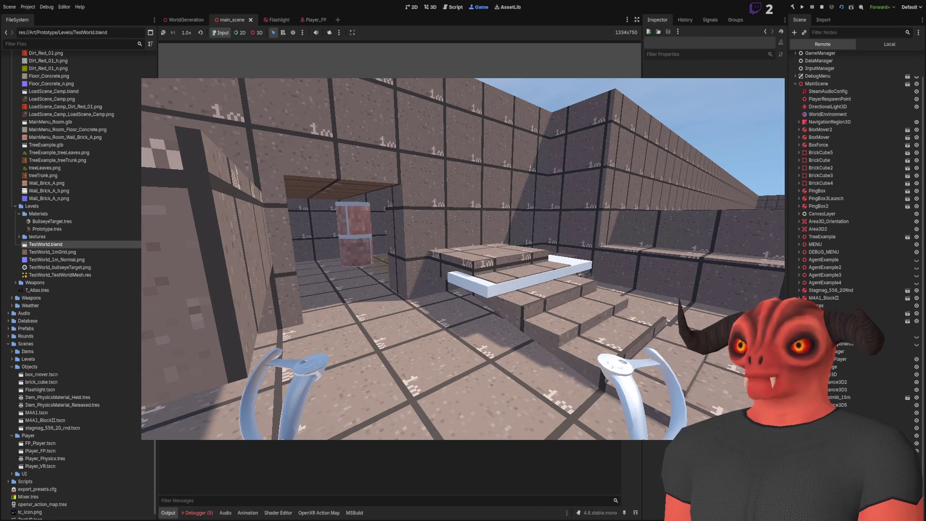
key(alt+Tab)
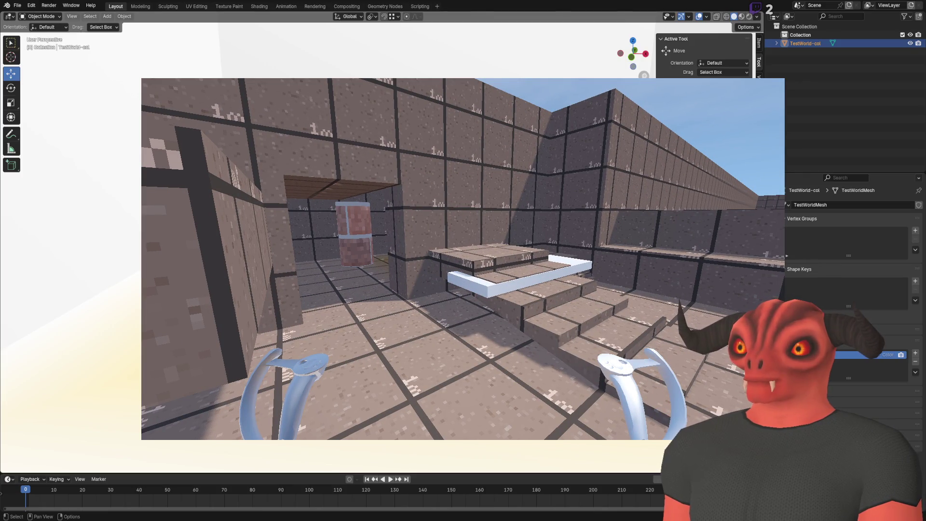
- Open Blender's Shading workspace, then stop the running Godot game from the toolbar
drag(632, 57, 606, 51)
click(259, 6)
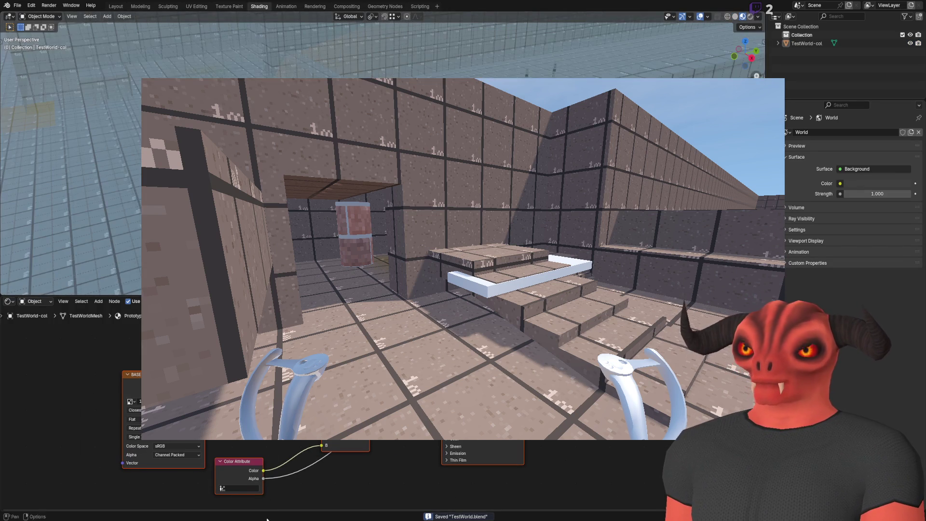
key(alt+Tab)
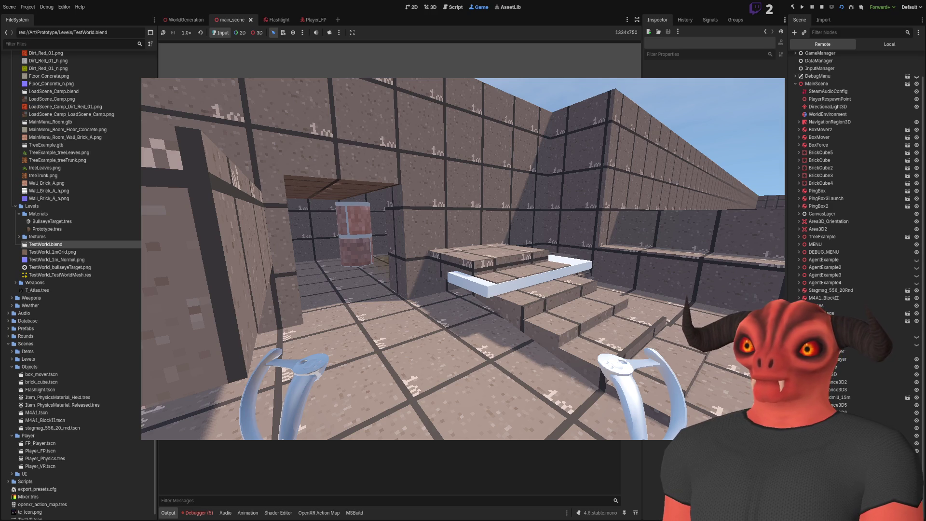
click(822, 8)
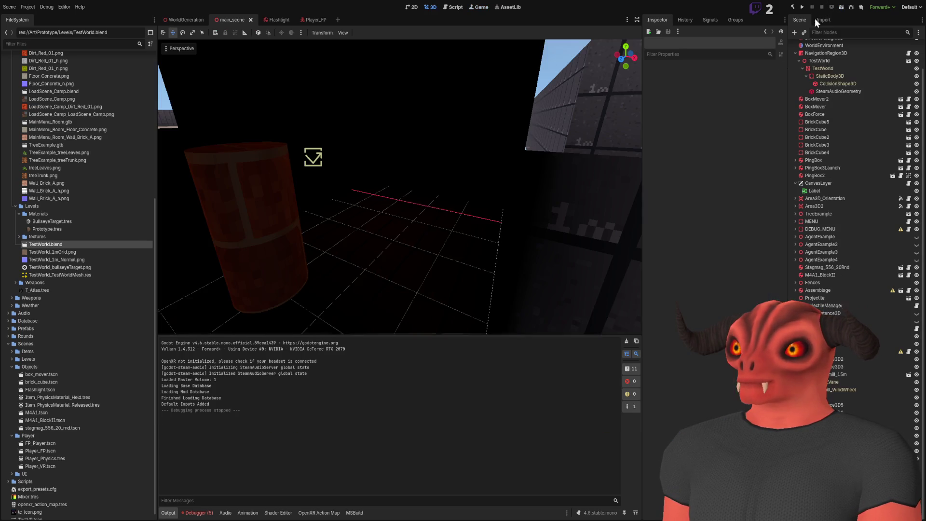
- Run the current scene again and view its live Remote scene tree
click(841, 8)
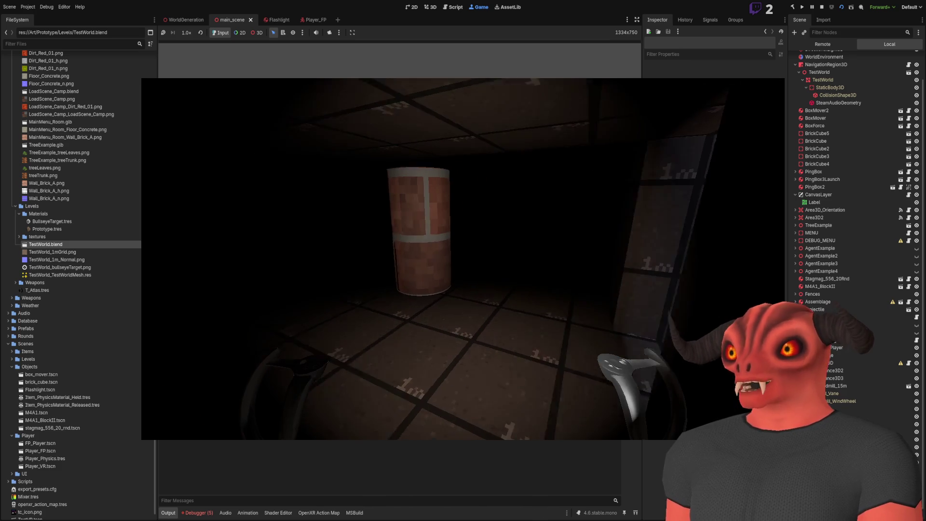
click(823, 44)
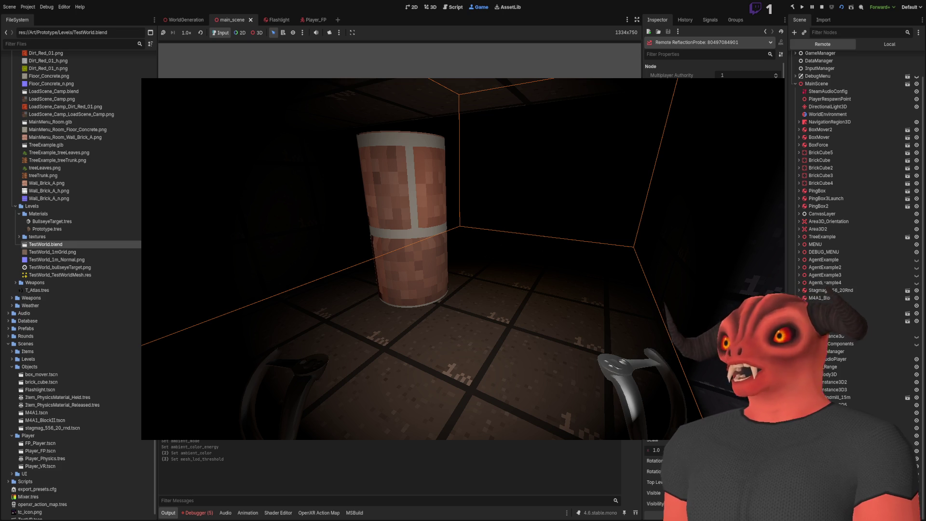
- Walk the player toward the brick pillar, then end the test game with F8
key(w)
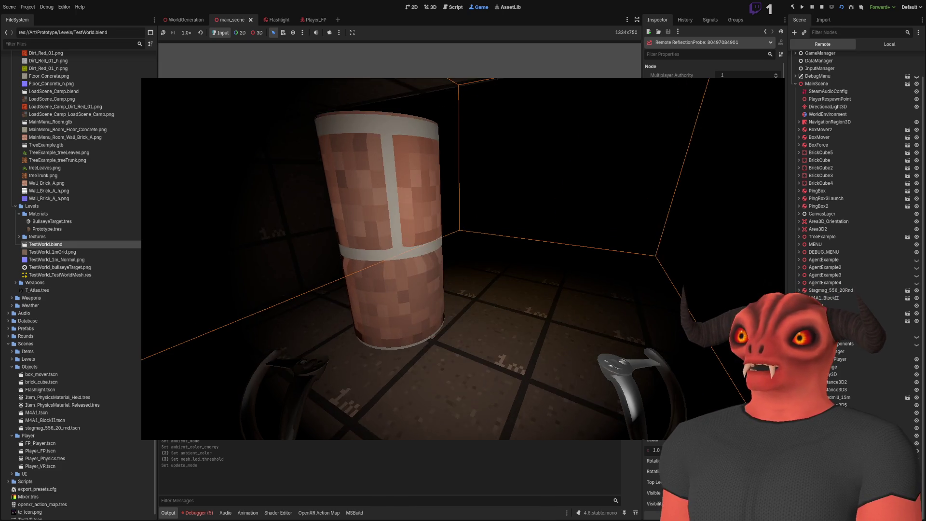
key(w)
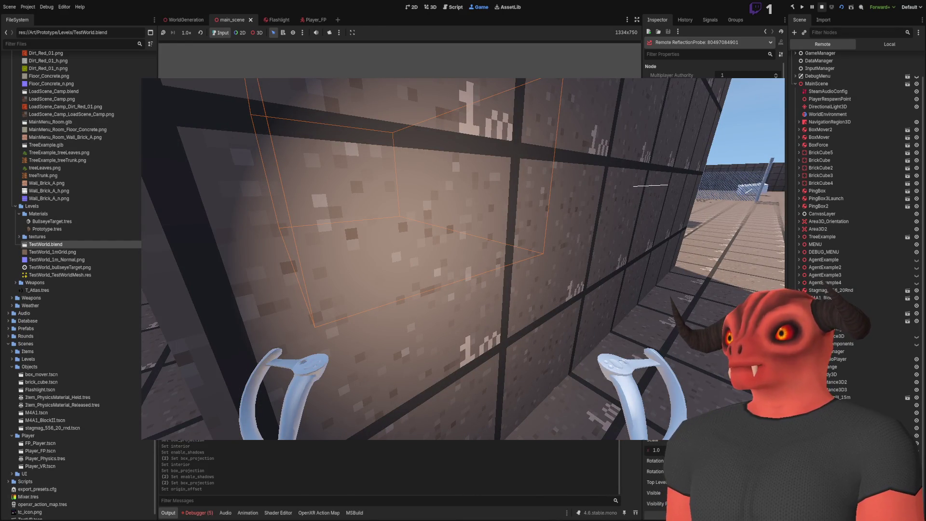
key(F8)
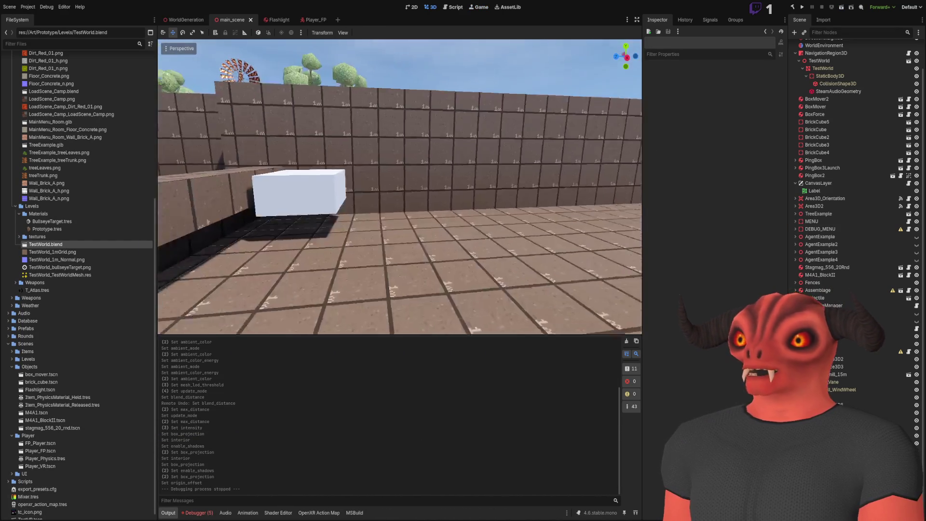
- Adjust the dark room reflection probe's origin offset, raising it along z and lowering it along y
click(412, 78)
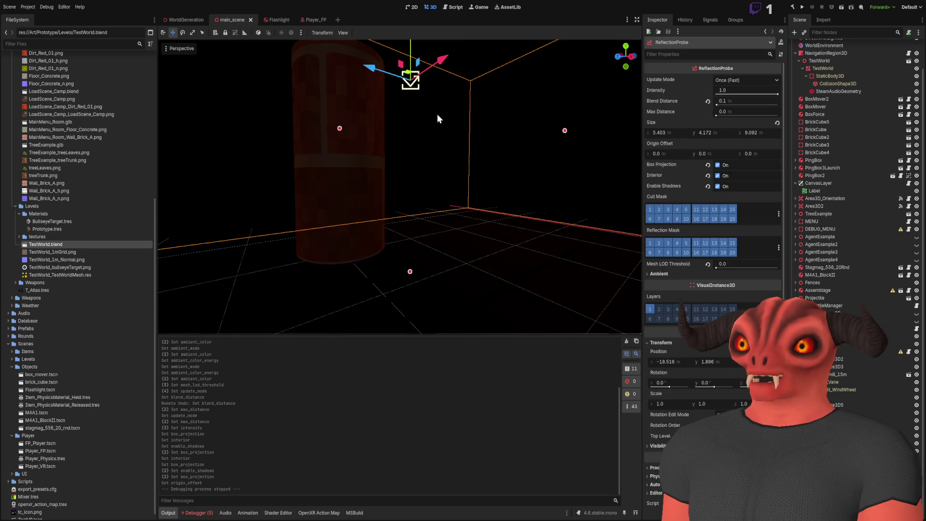
key(w)
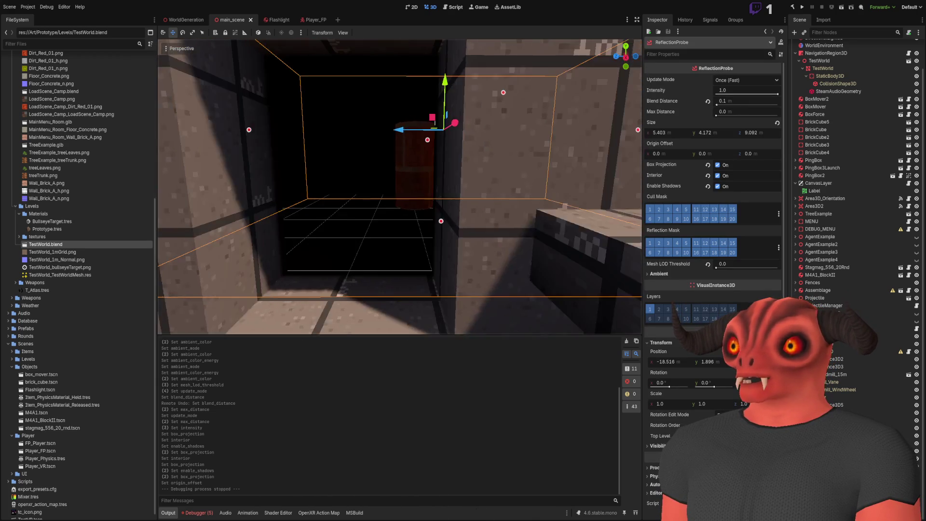
drag(745, 156, 753, 156)
key(s)
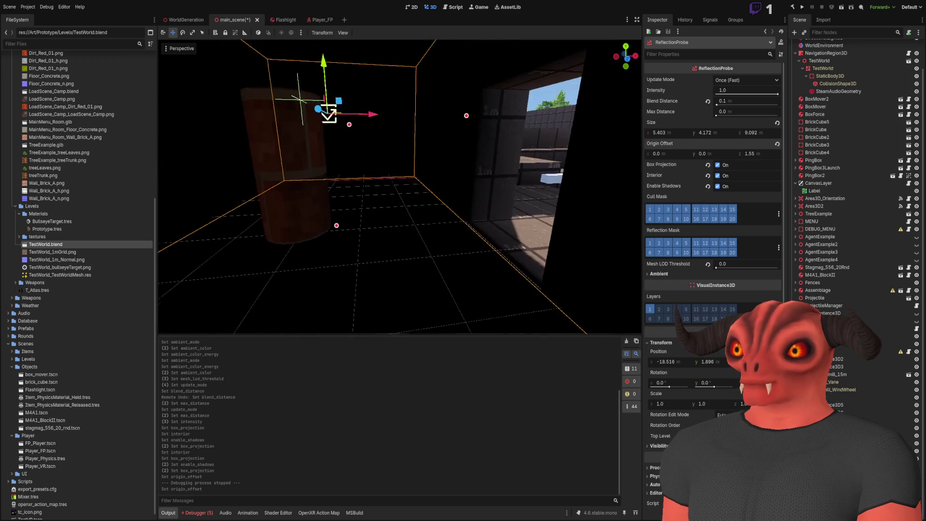
key(a)
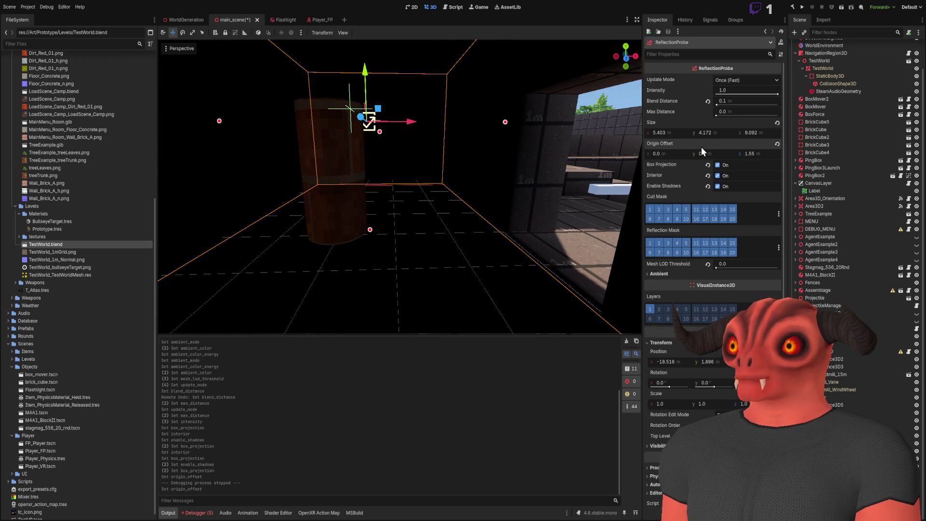
drag(695, 156, 691, 156)
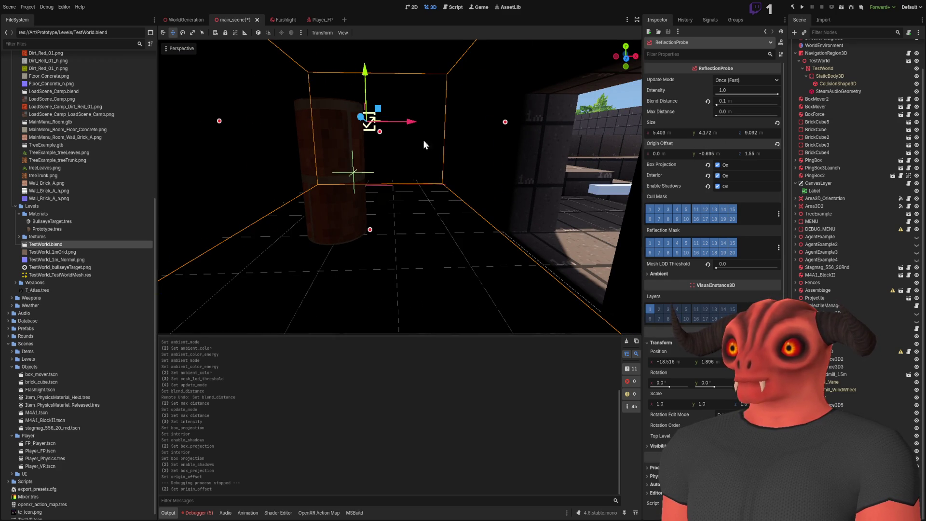
- Fly through the doorway to inspect the room, save the scene, and stop the game
key(w)
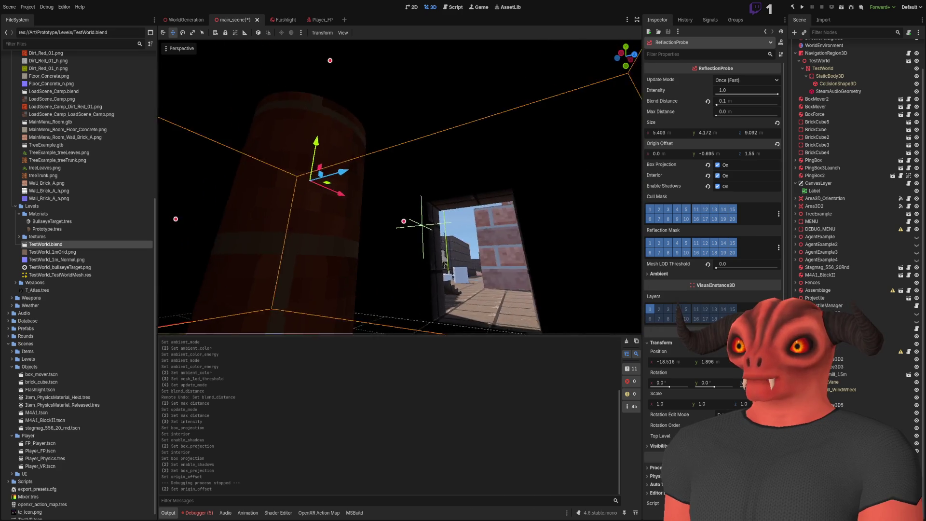
key(s)
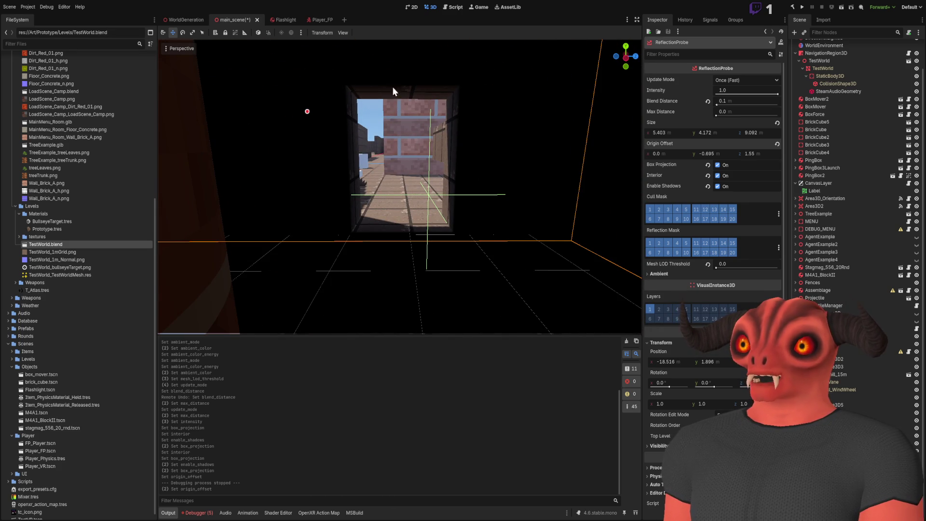
key(w)
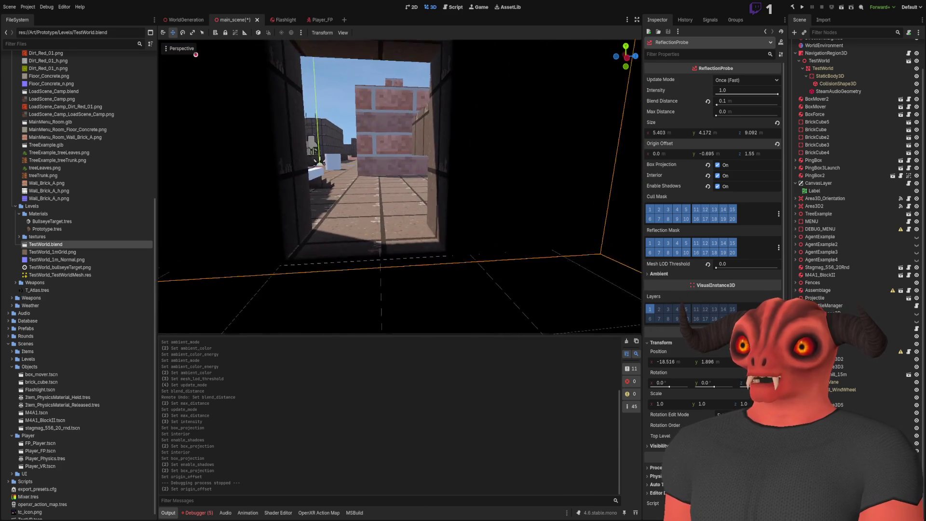
key(w)
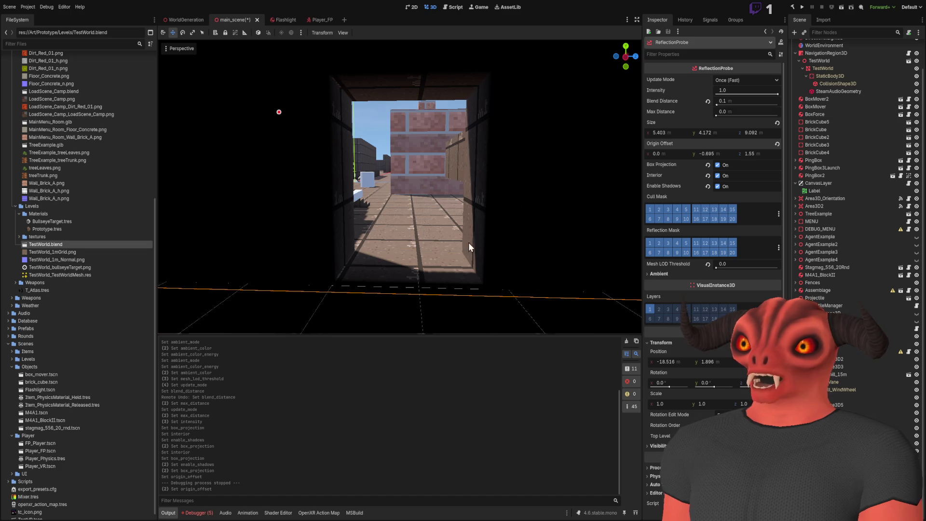
key(w)
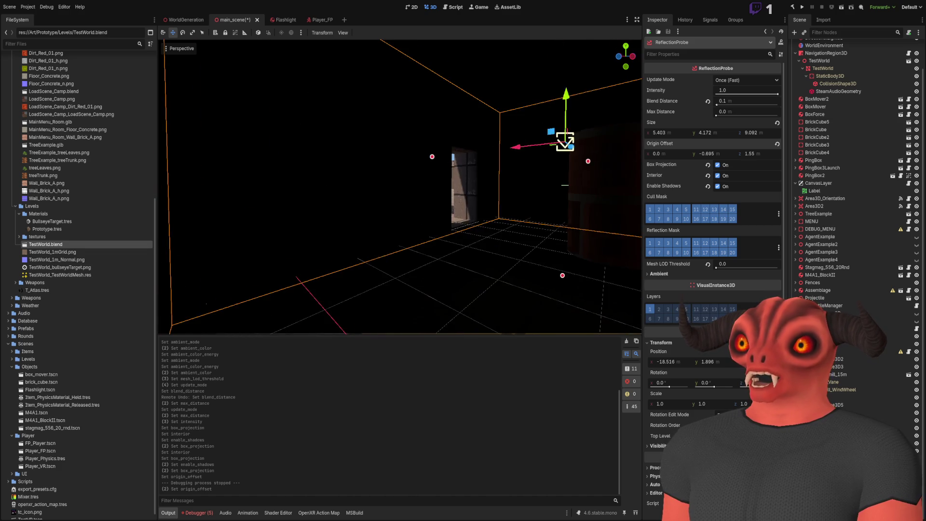
key(w)
key(w)
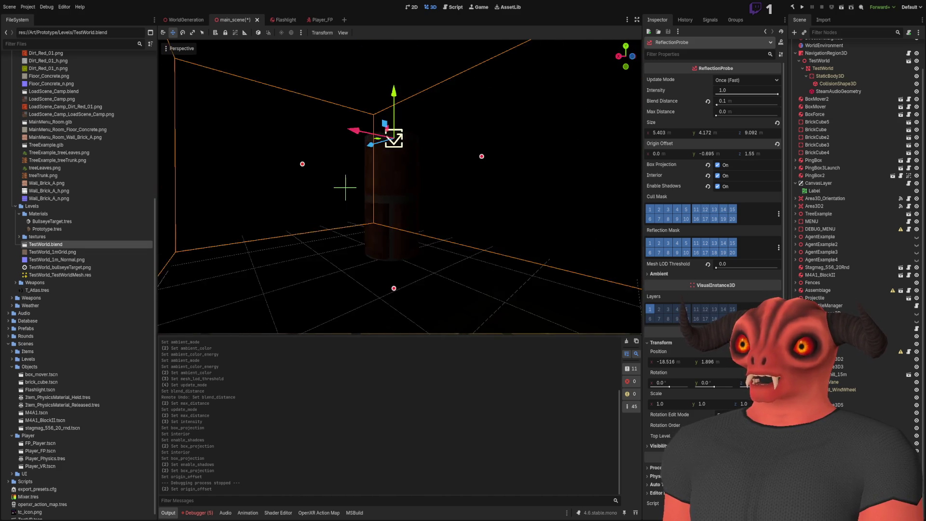
key(w)
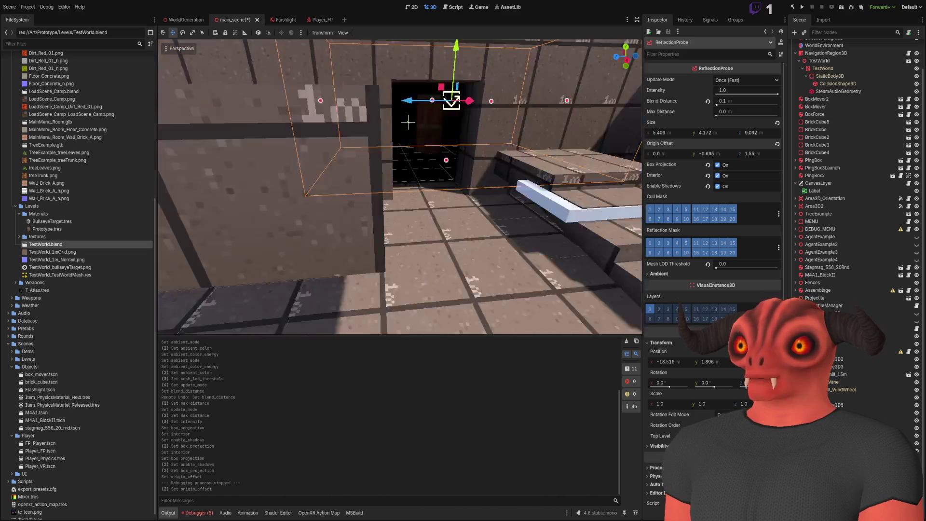
key(ctrl+s)
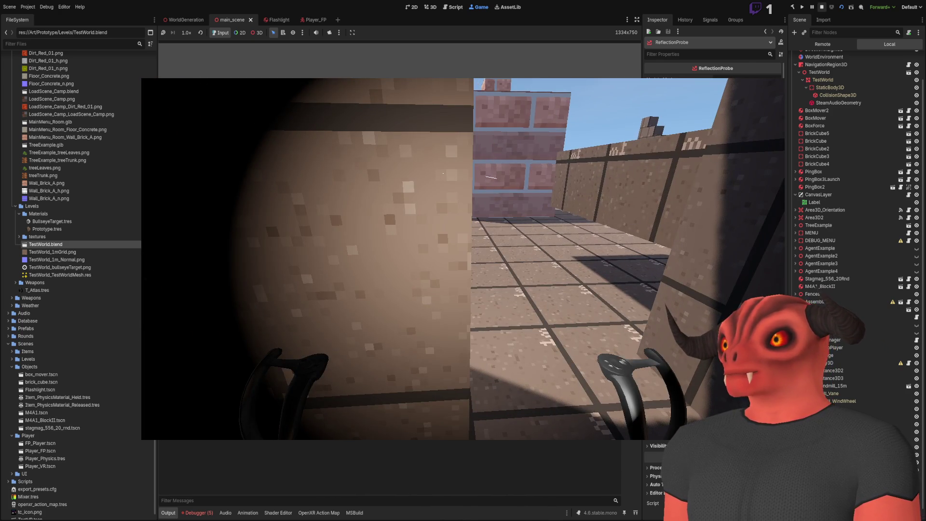
key(F8)
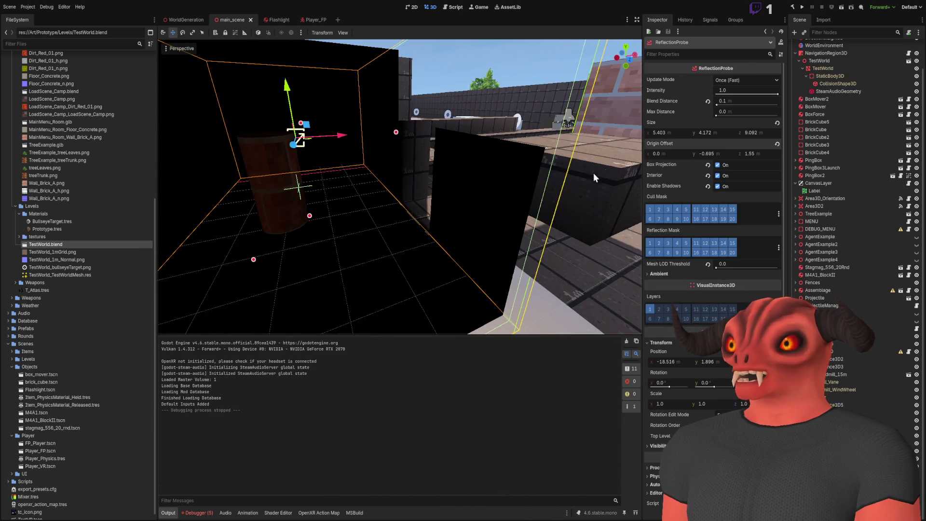
- Shift the probe's origin offset x to 2.691, then save, test-play, and stop the scene
drag(653, 154, 675, 154)
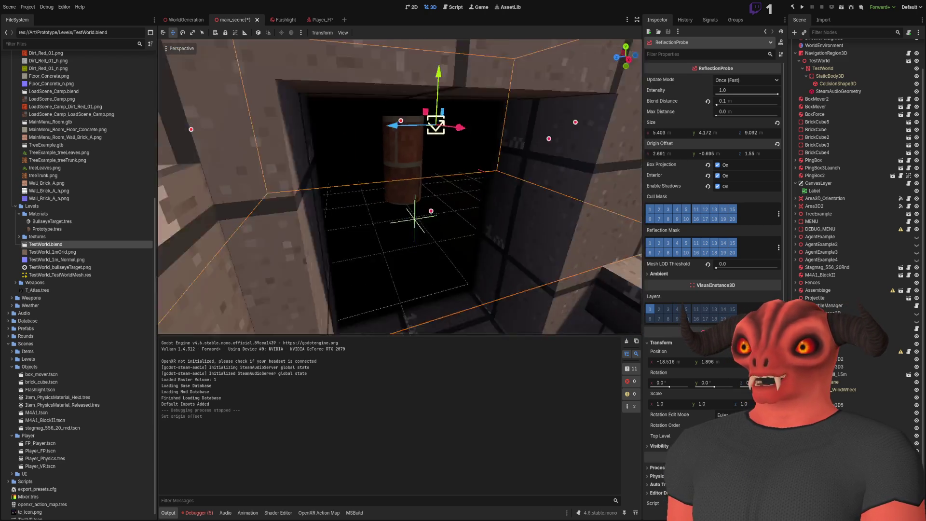
click(840, 10)
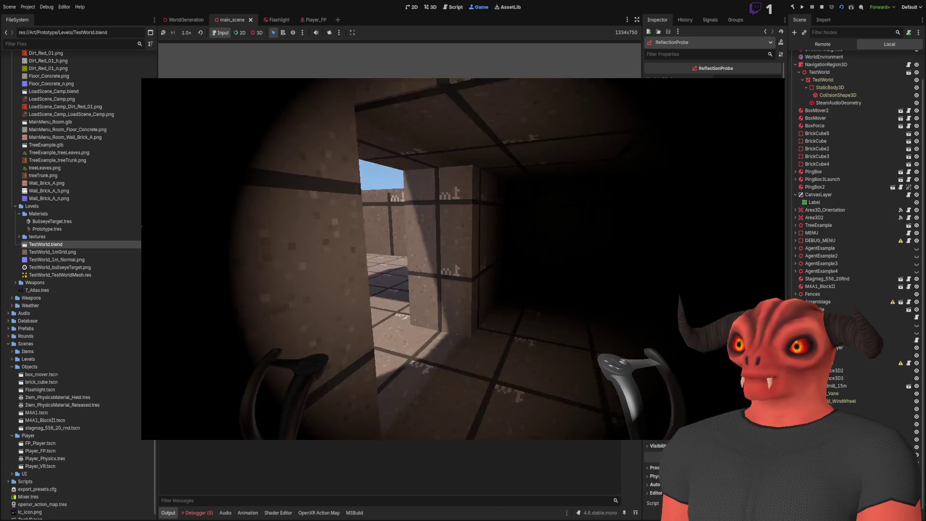
key(F8)
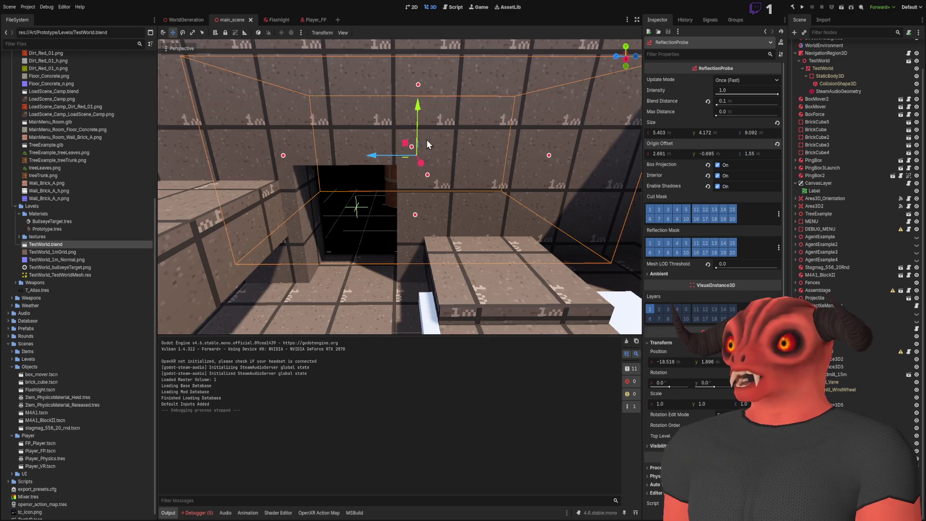
scroll(106, 178, up, 5)
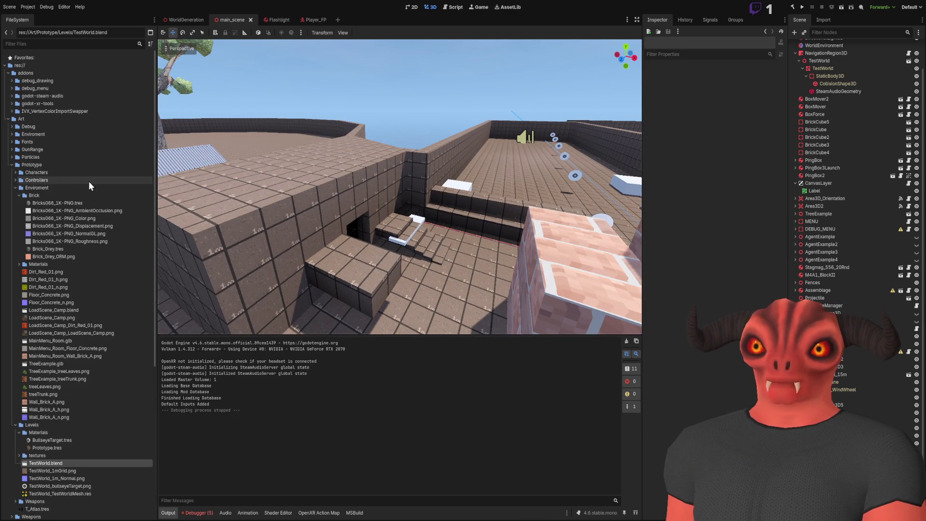
- Browse the Characters, Controllers and Enviroment folders in the FileSystem dock
click(15, 188)
click(15, 196)
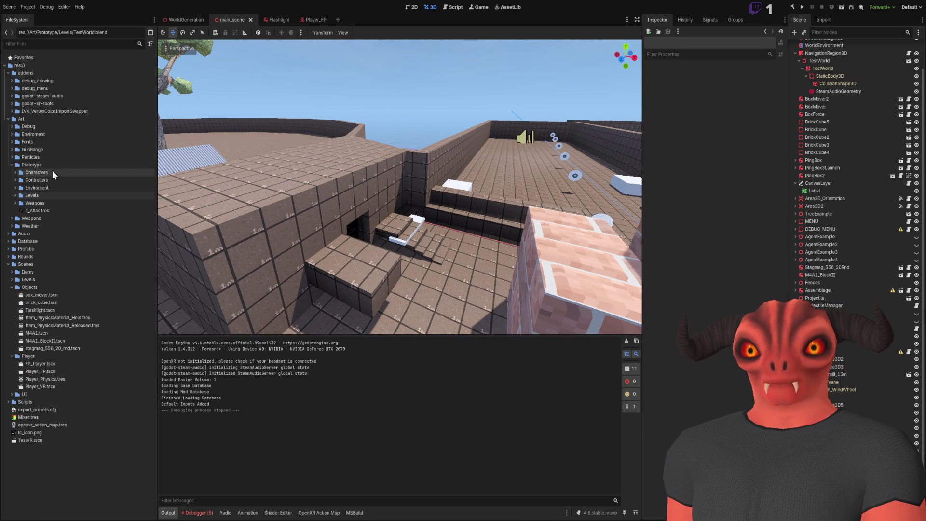
click(16, 173)
click(15, 173)
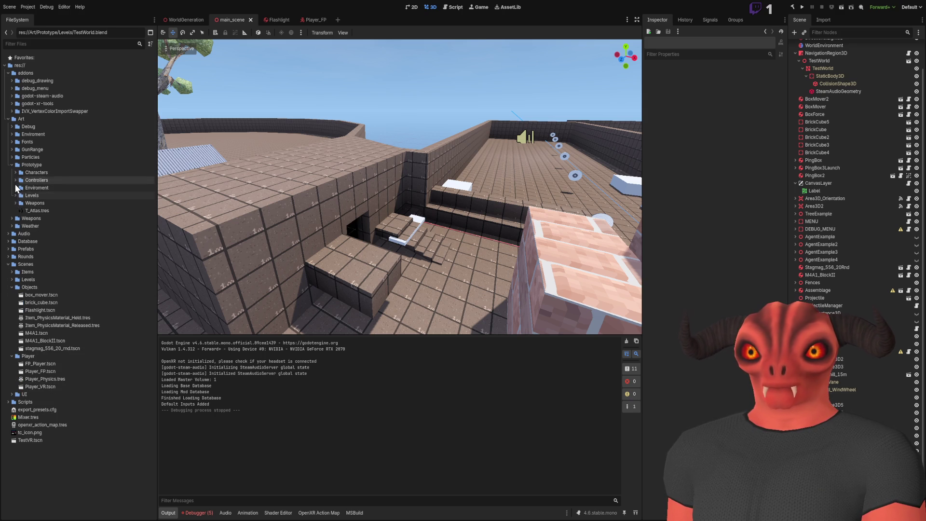
click(16, 181)
click(16, 181)
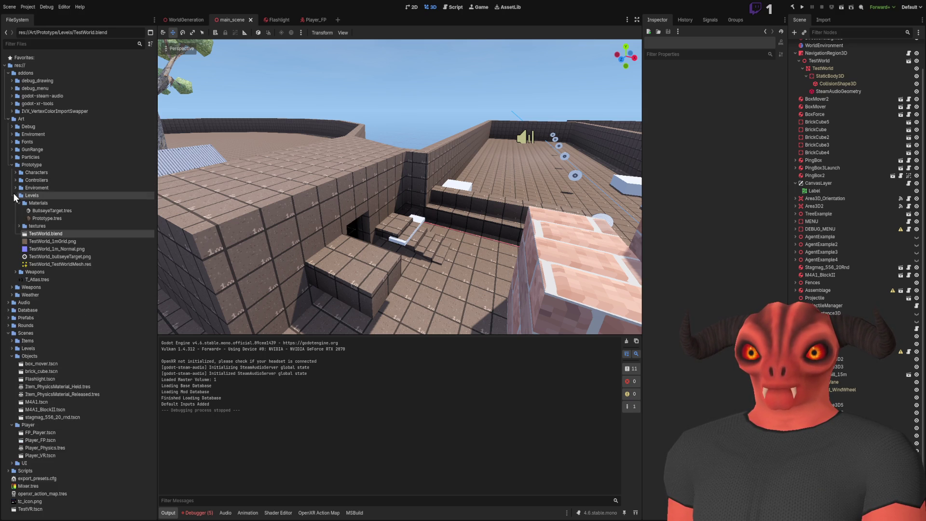
click(15, 187)
click(14, 189)
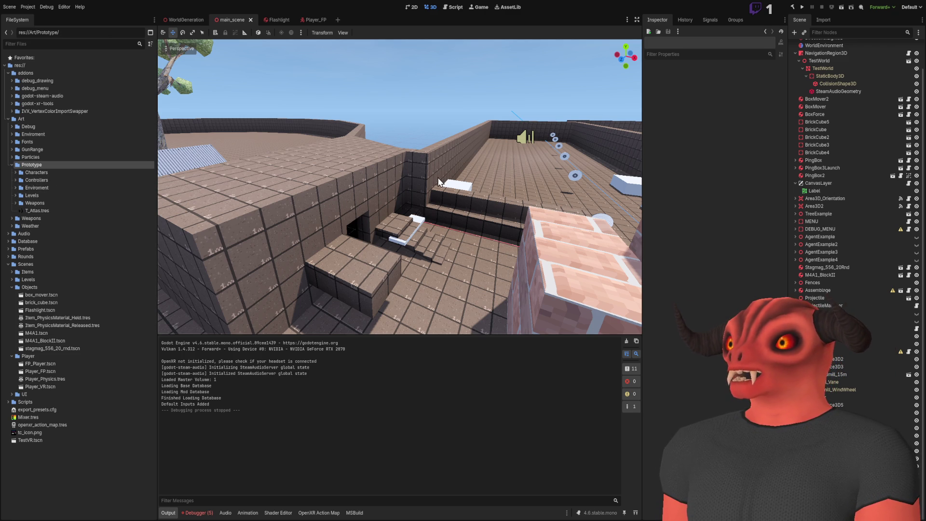
- Create the ReflectionProbe.tres StandardMaterial3D with Metallic 1.0 and zero roughness
click(449, 194)
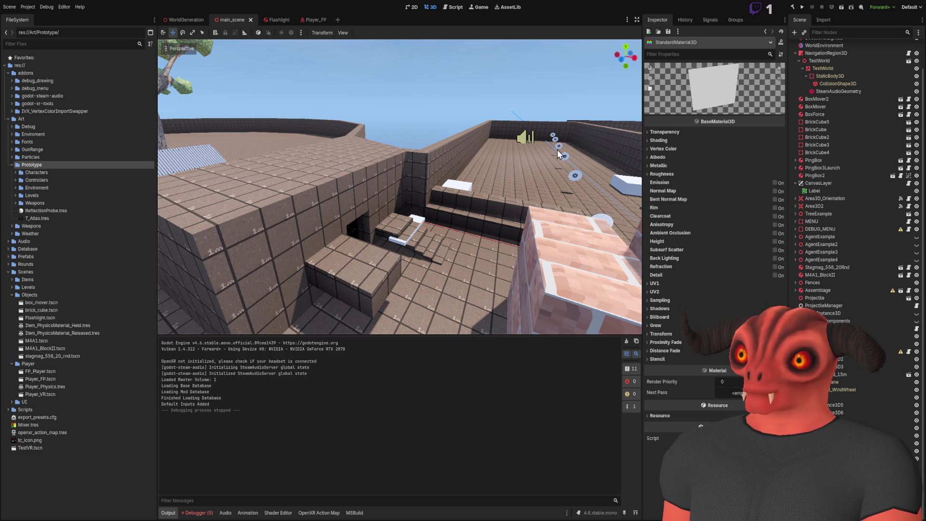
click(59, 211)
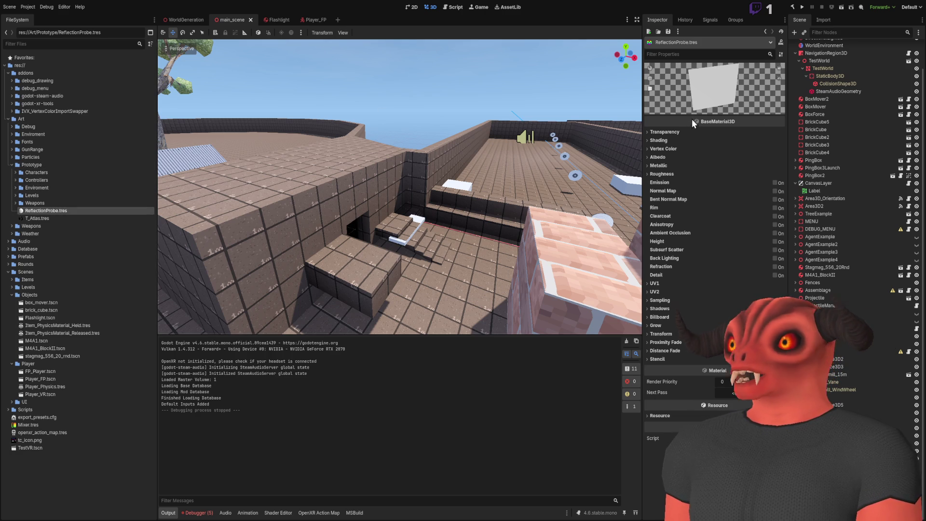
click(659, 165)
drag(734, 176, 750, 187)
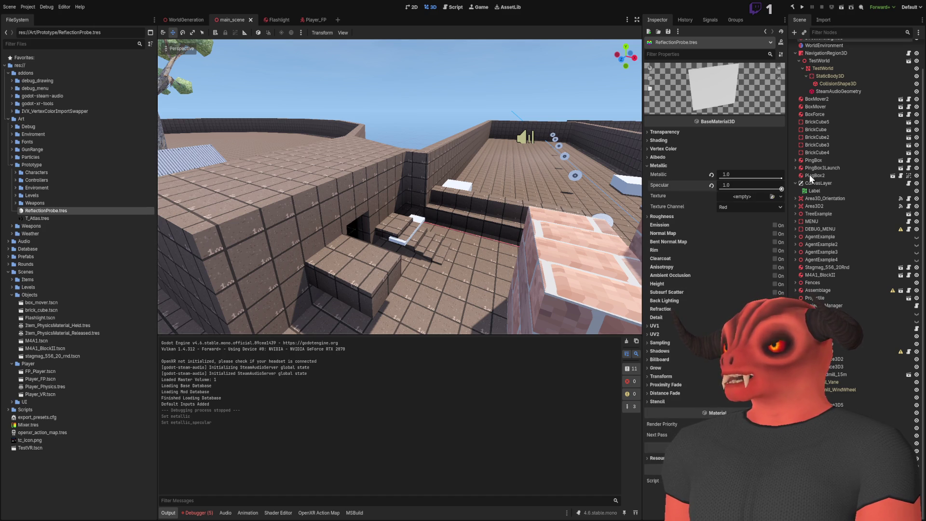
click(666, 167)
click(673, 175)
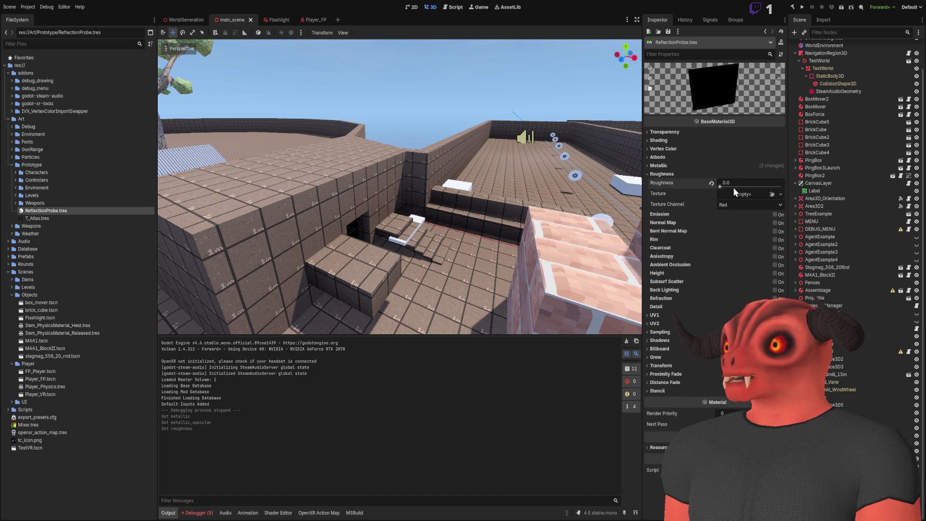
scroll(575, 284, up, 2)
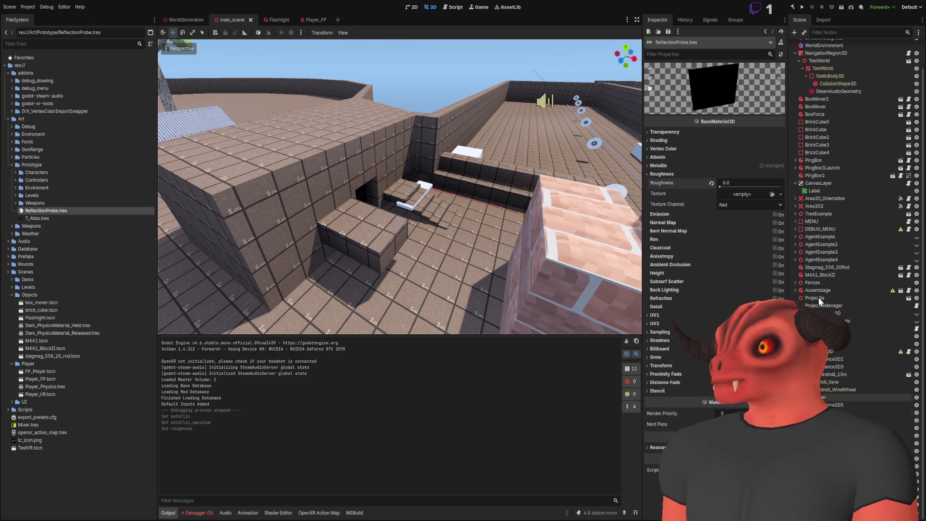
scroll(821, 91, up, 2)
click(813, 47)
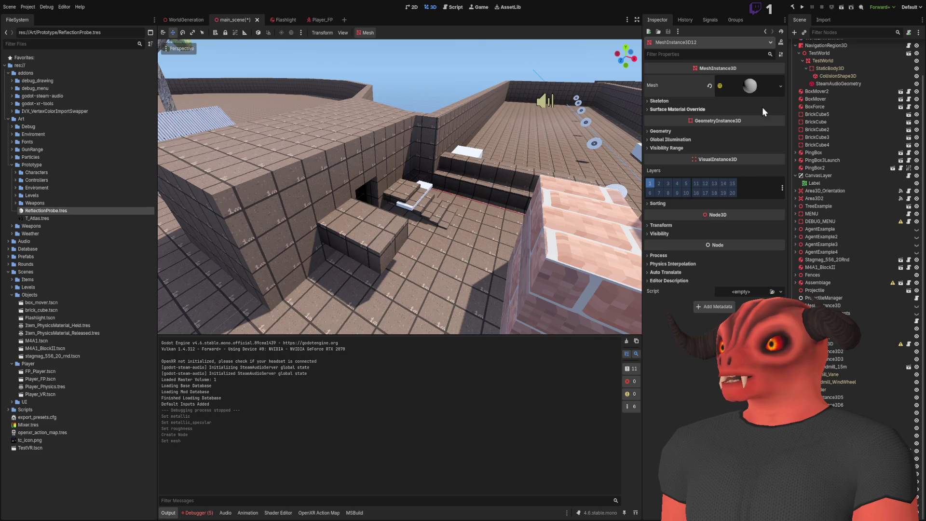
- Assign the ReflectionProbe mirror material as the sphere's Material Override and frame it
click(698, 131)
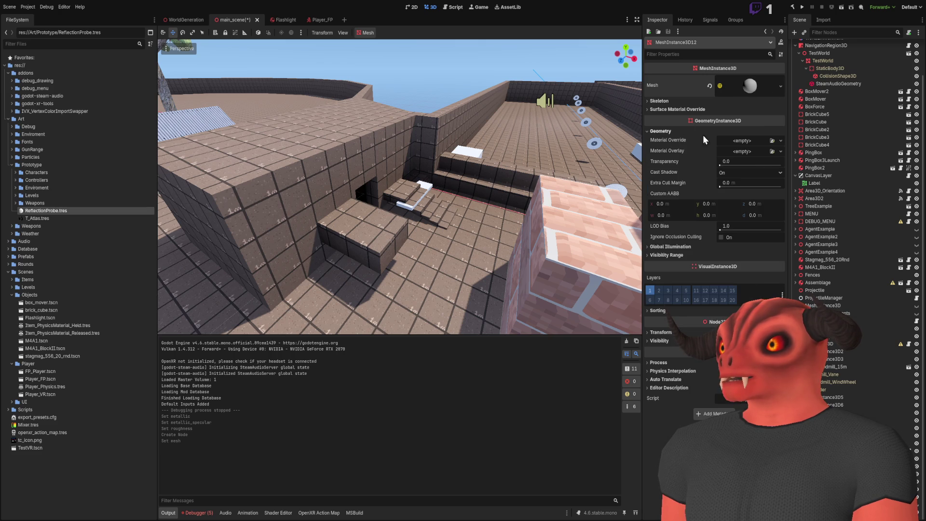
click(773, 140)
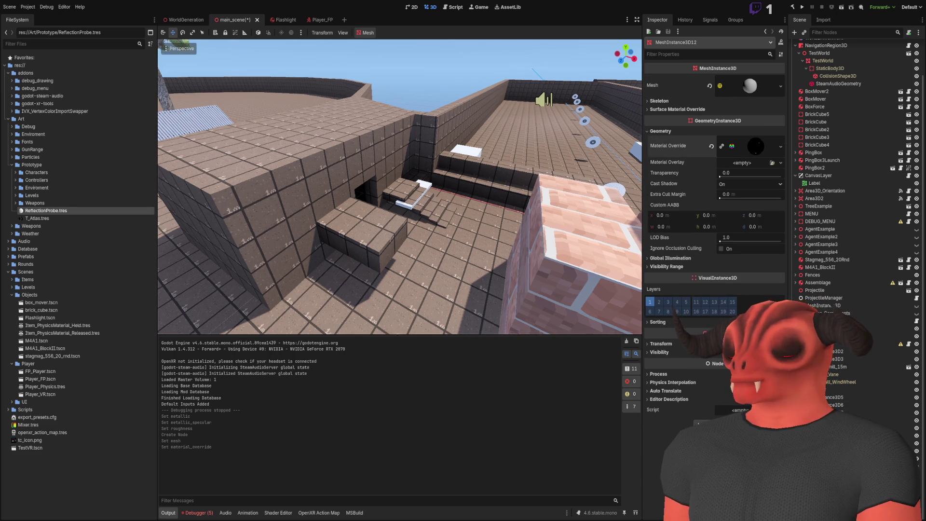
key(f)
drag(488, 215, 383, 102)
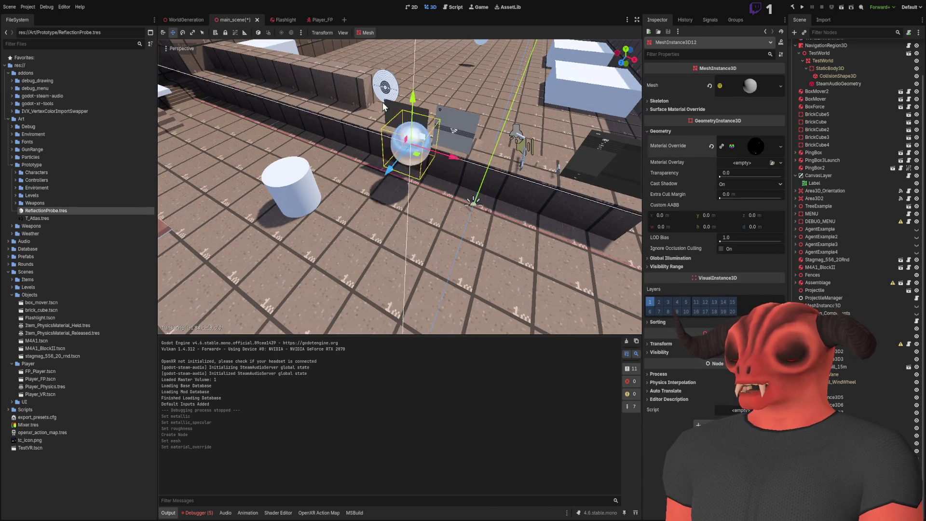
key(f)
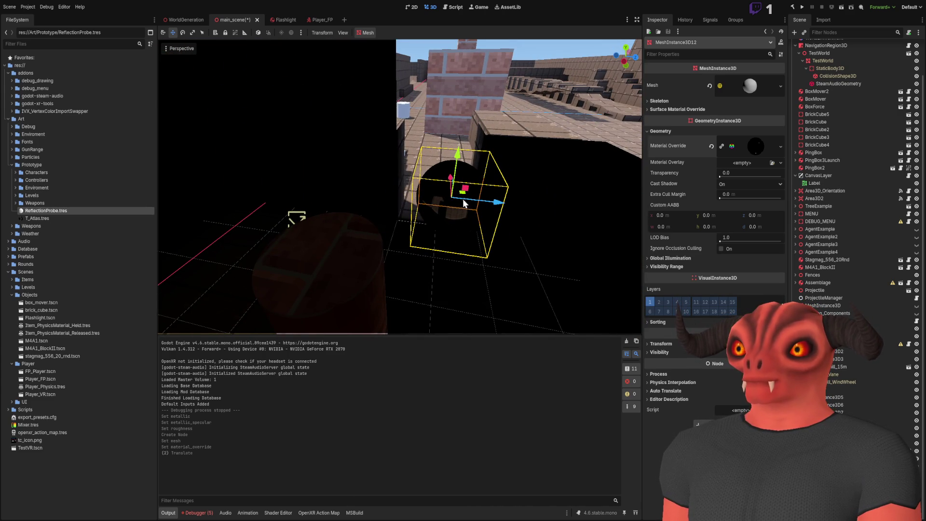
- Move the sphere down and to the right into the dark barrel room
mouse_move(456, 167)
mouse_down()
mouse_move(464, 233)
mouse_move(357, 217)
mouse_move(220, 217)
mouse_up()
key(f)
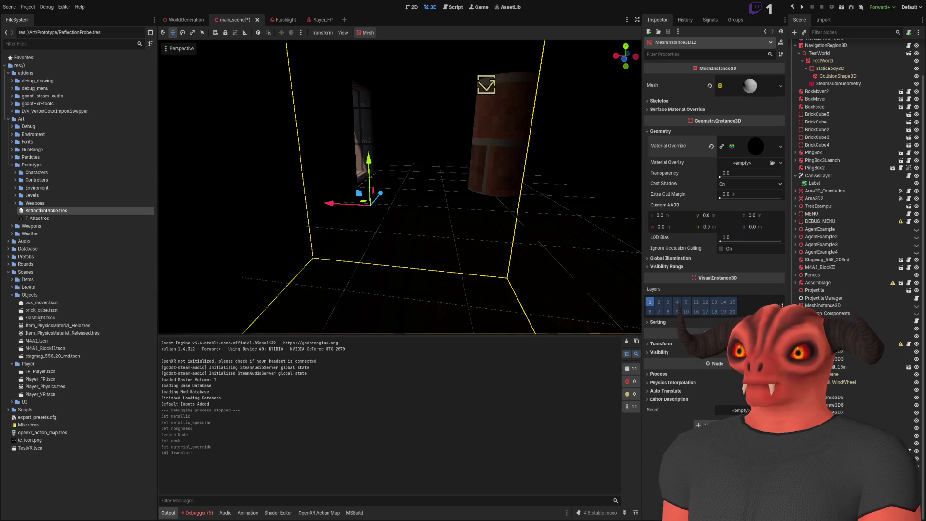
key(f)
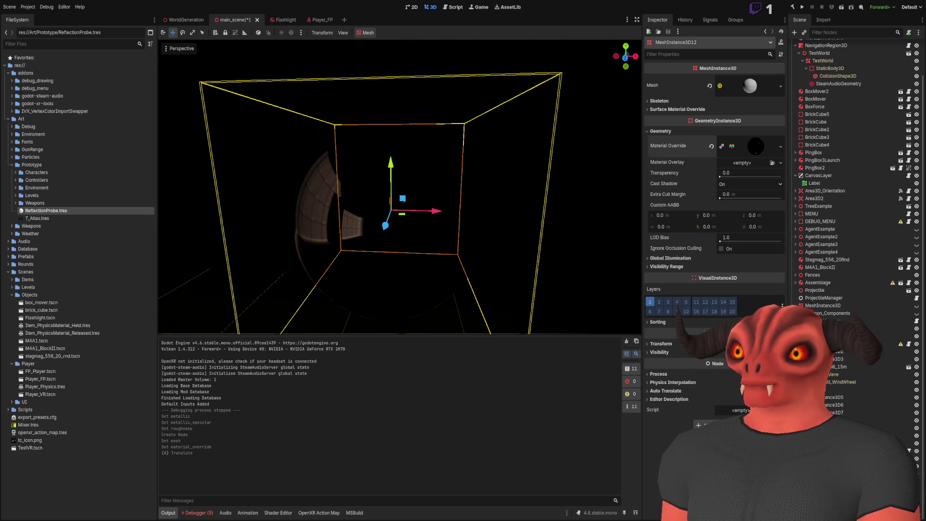
mouse_move(525, 258)
mouse_down()
mouse_move(566, 258)
mouse_move(161, 247)
mouse_move(368, 215)
mouse_up()
scroll(369, 212, down, 6)
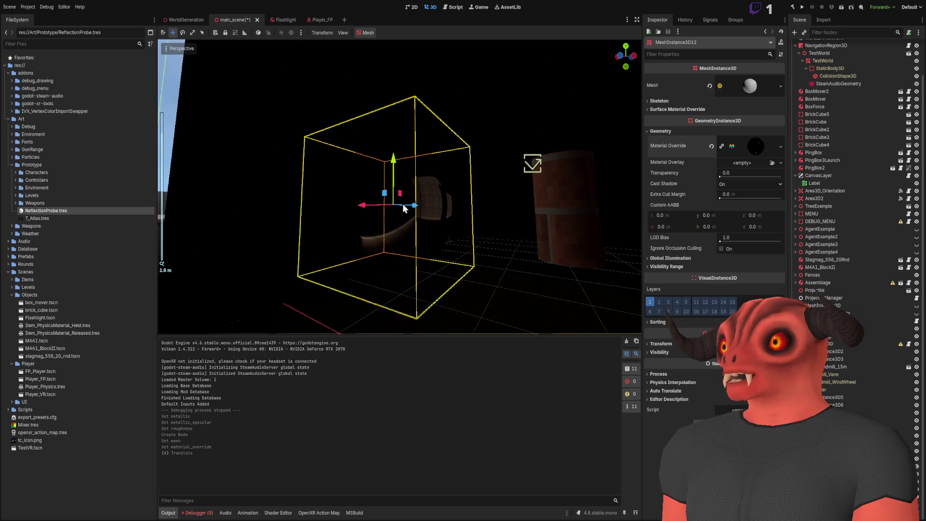
mouse_move(379, 199)
mouse_down()
mouse_move(459, 211)
mouse_move(248, 212)
mouse_move(490, 224)
mouse_move(471, 227)
mouse_up()
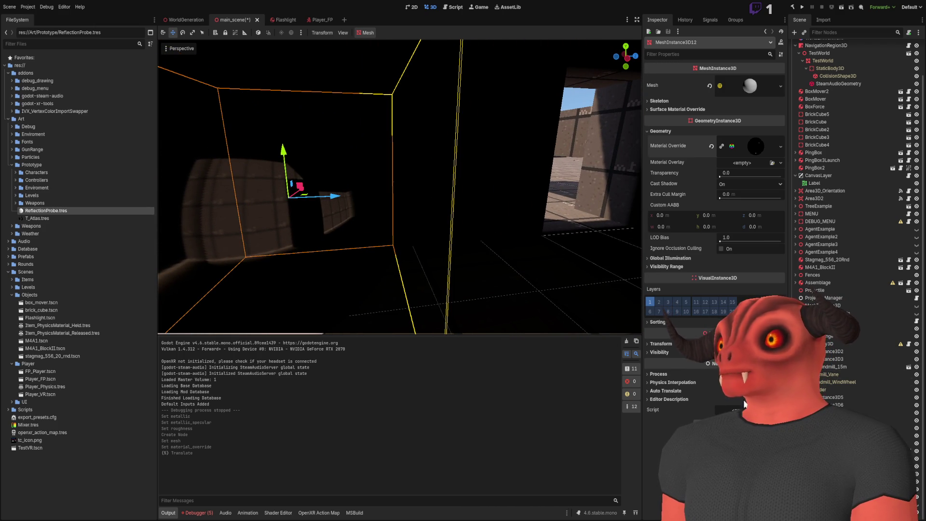
click(854, 340)
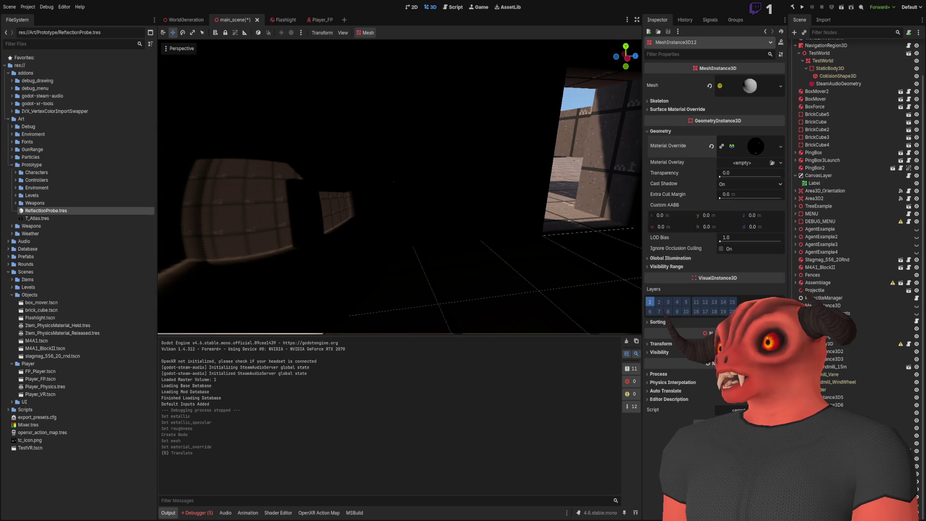
- Set ReflectionProbe2's Max Distance to 25, toggle Enable Shadows, and run the project with F5
drag(452, 202, 399, 289)
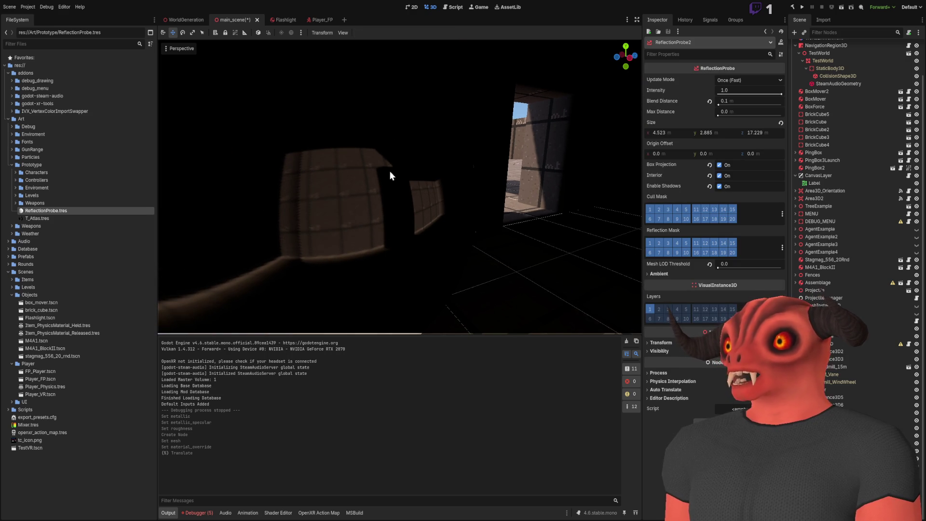
mouse_move(434, 254)
mouse_down()
mouse_move(412, 250)
mouse_move(451, 236)
mouse_up()
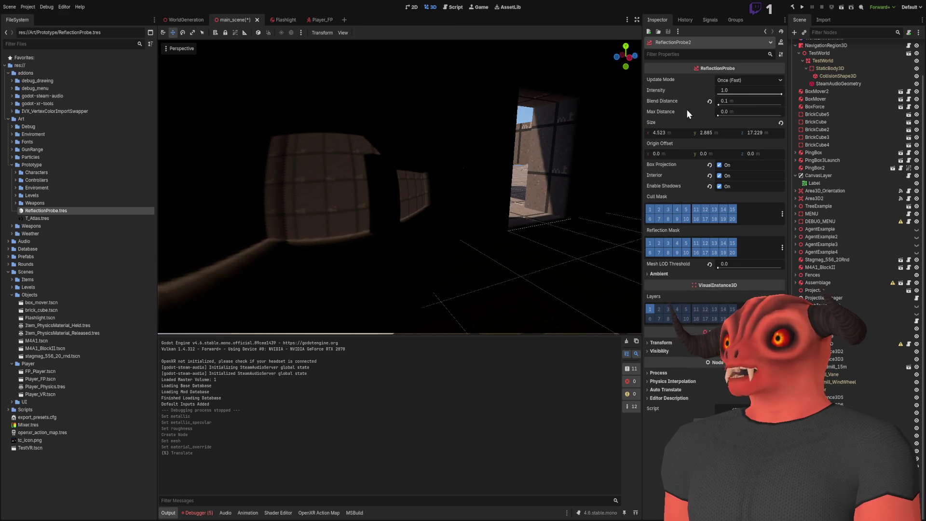
text(25)
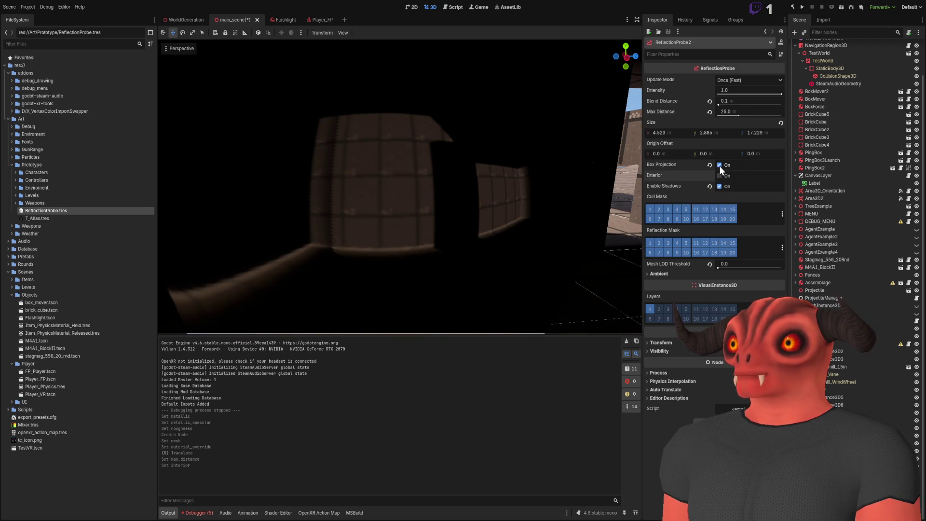
click(719, 186)
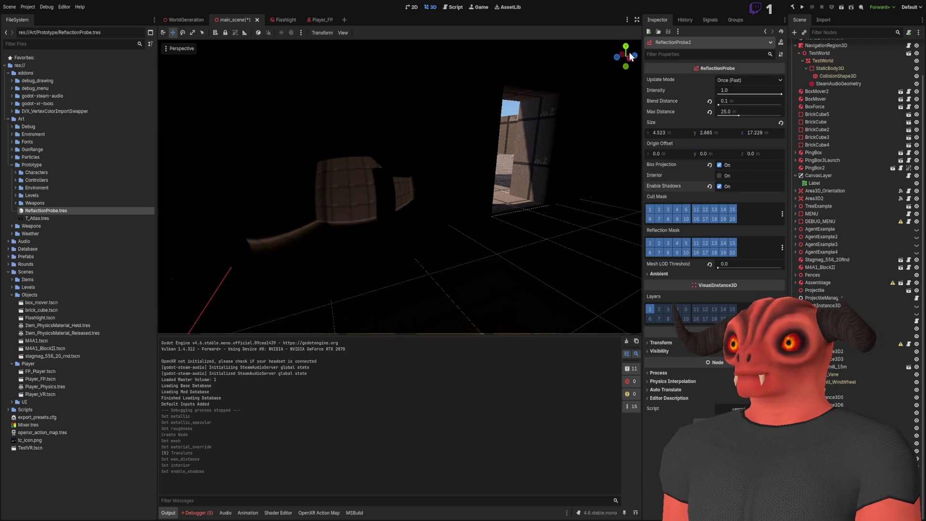
key(F5)
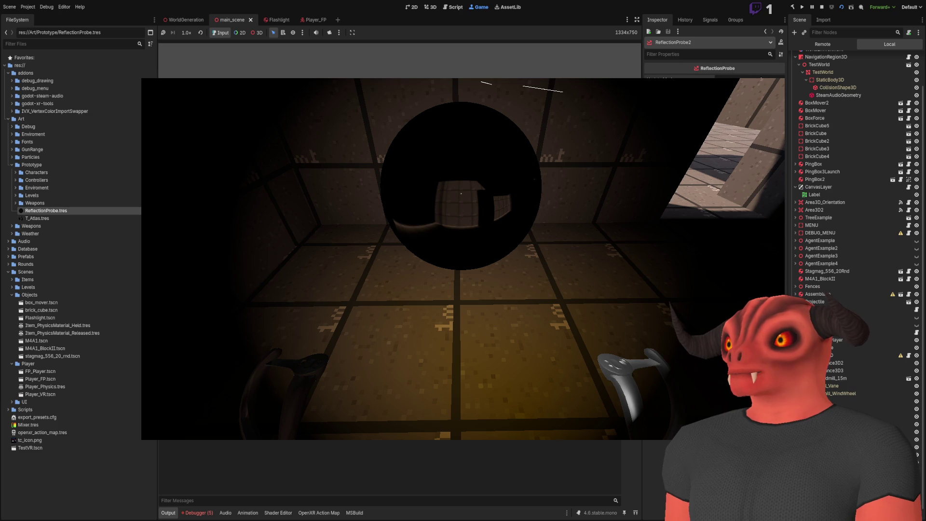
- Show the Remote scene tree and expand MainScene, Player_FP's CameraRig and FloorOffset
click(823, 44)
click(796, 111)
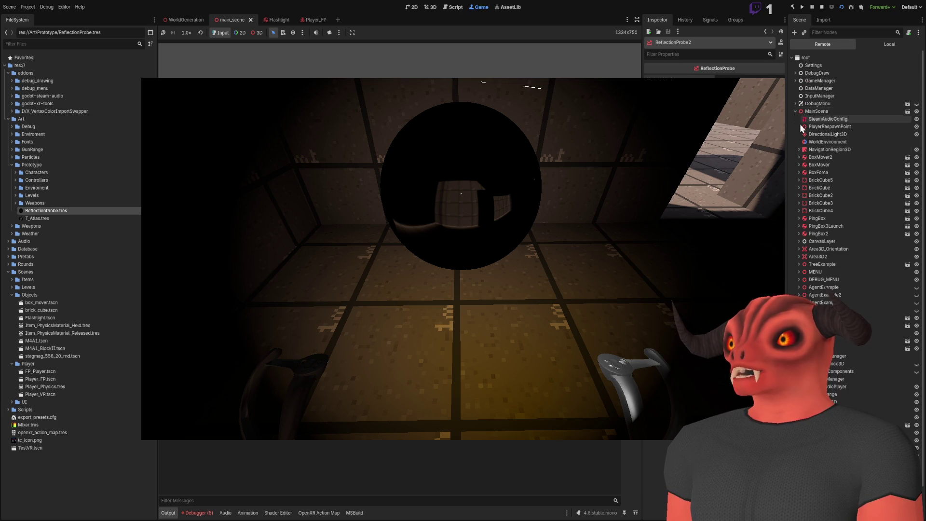
scroll(802, 128, down, 1)
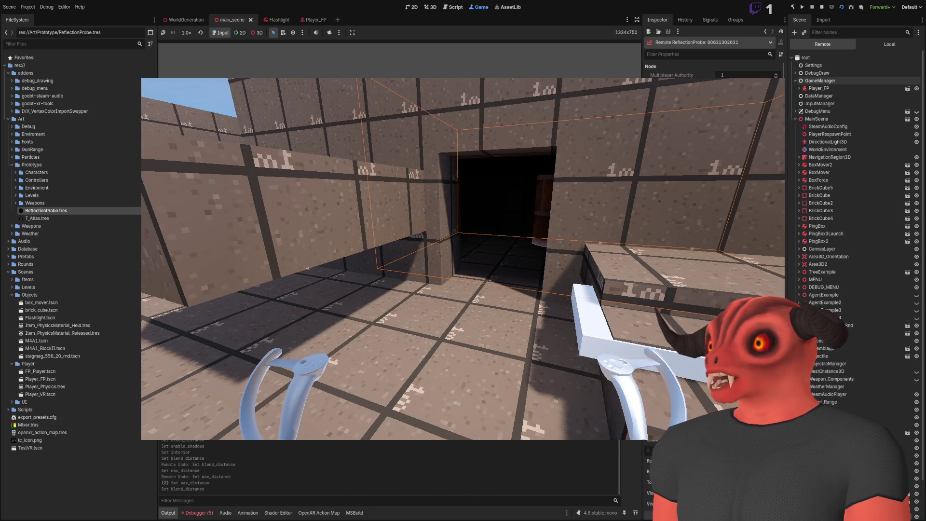
click(802, 111)
click(806, 118)
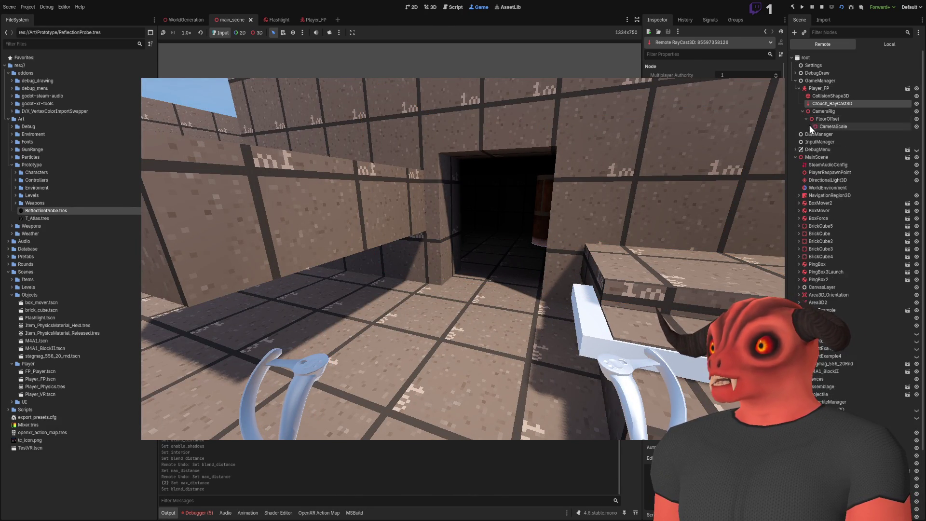
- Expand CameraScale, Head and Camera3D remotely and select the player's SpotLight3D
click(810, 127)
click(814, 134)
click(816, 141)
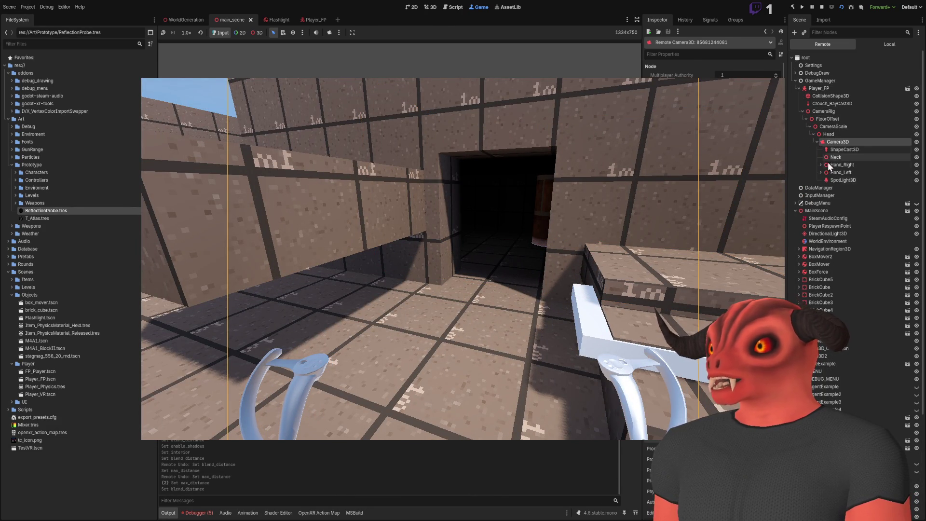
click(838, 180)
- Walk the player forward through the corridor into the warm-lit room
key(w)
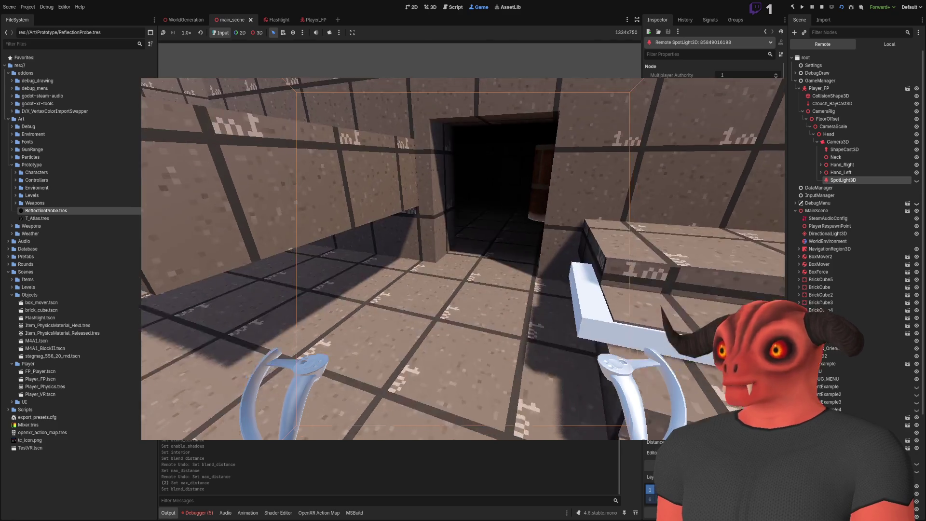
key(w)
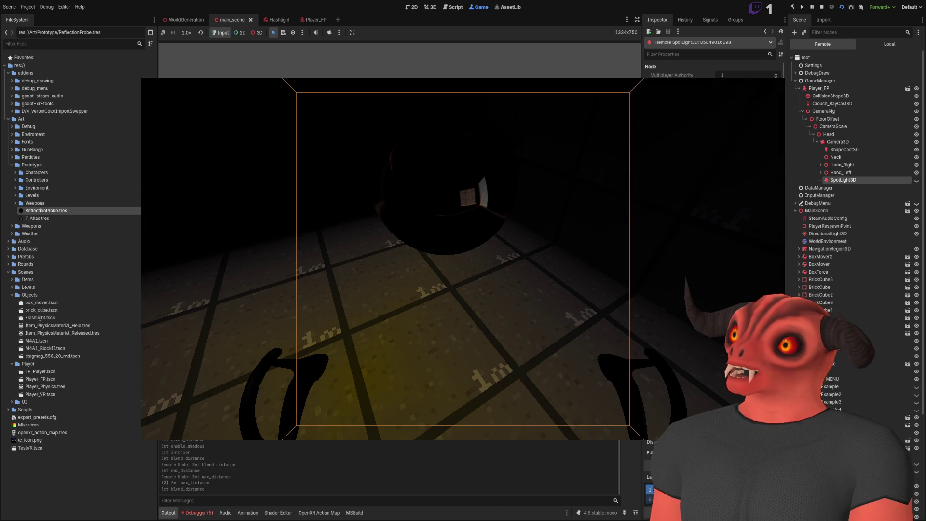
scroll(854, 183, down, 5)
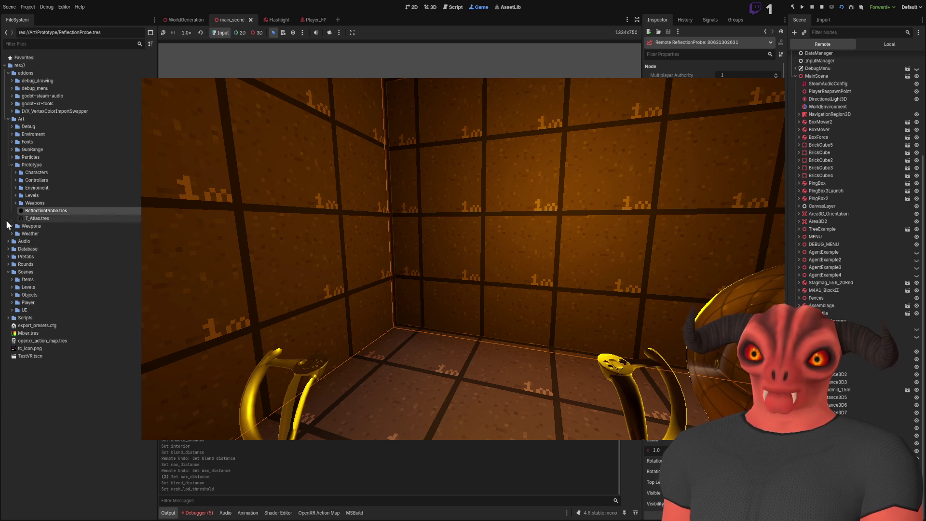
- Expand the prototype Environment folder and load Levels/Materials/Prototype.tres in the Inspector
click(15, 190)
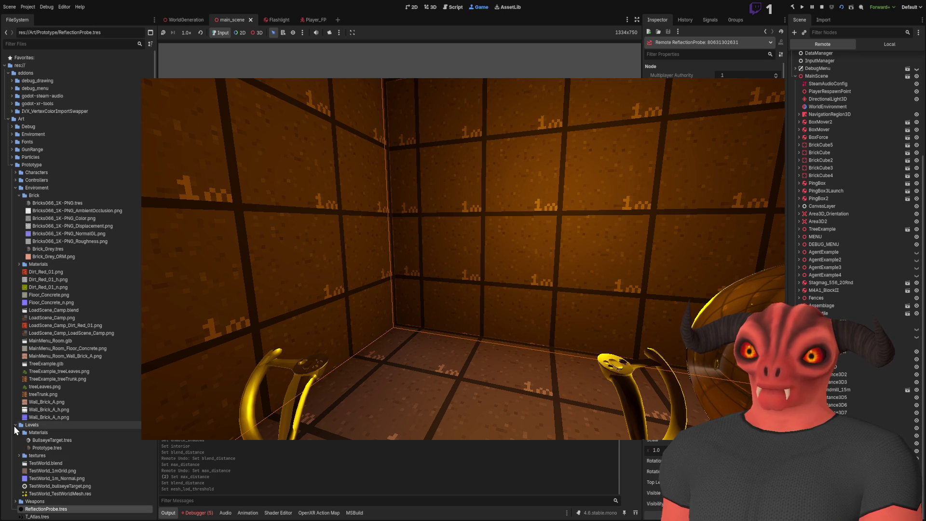
click(60, 448)
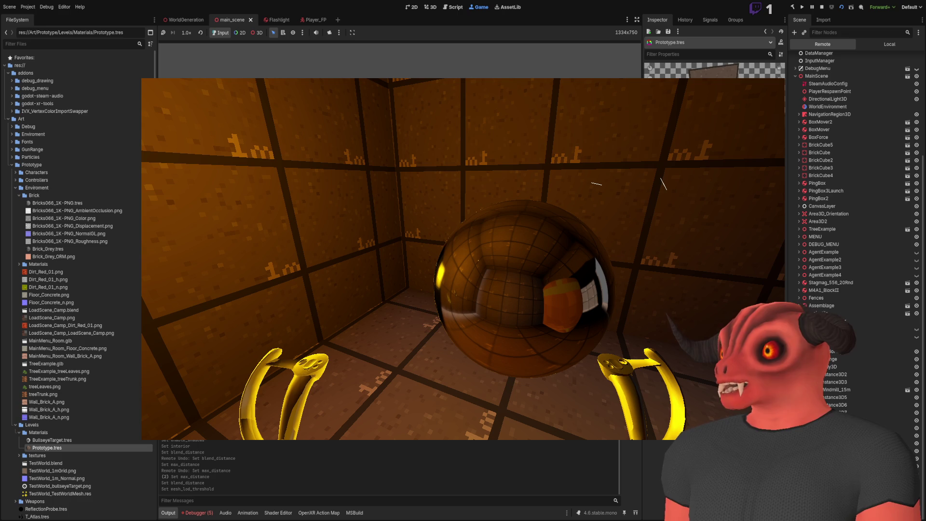
- Change the live reflection probe's ambient mode and colour, look around the room, then stop the game
click(698, 290)
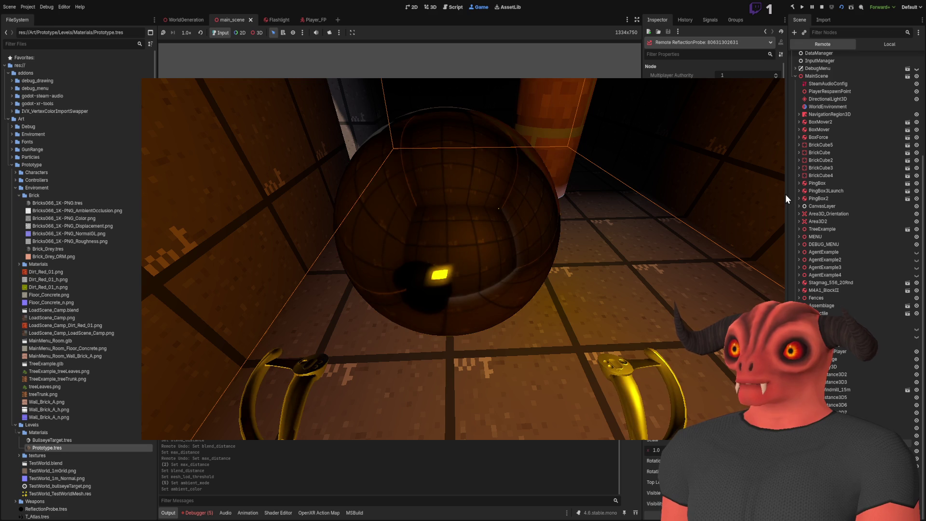
click(482, 292)
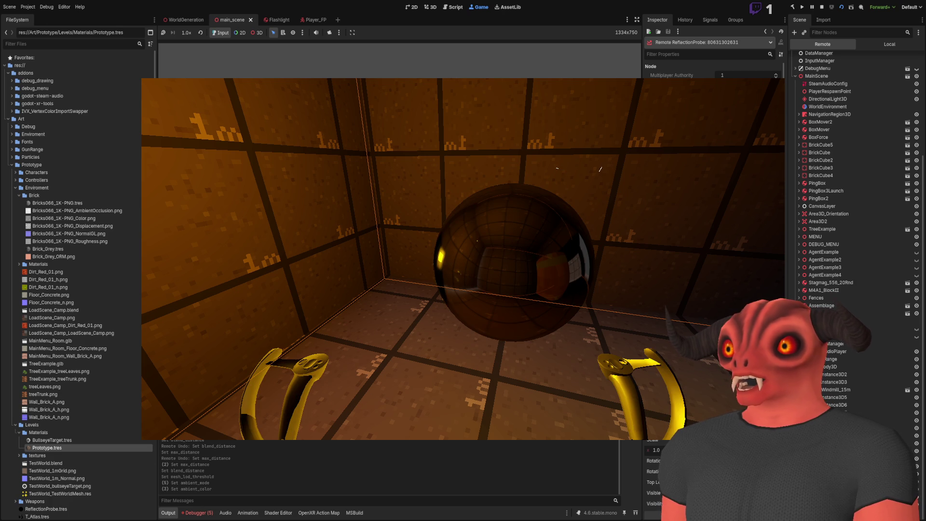
key(ctrl+z)
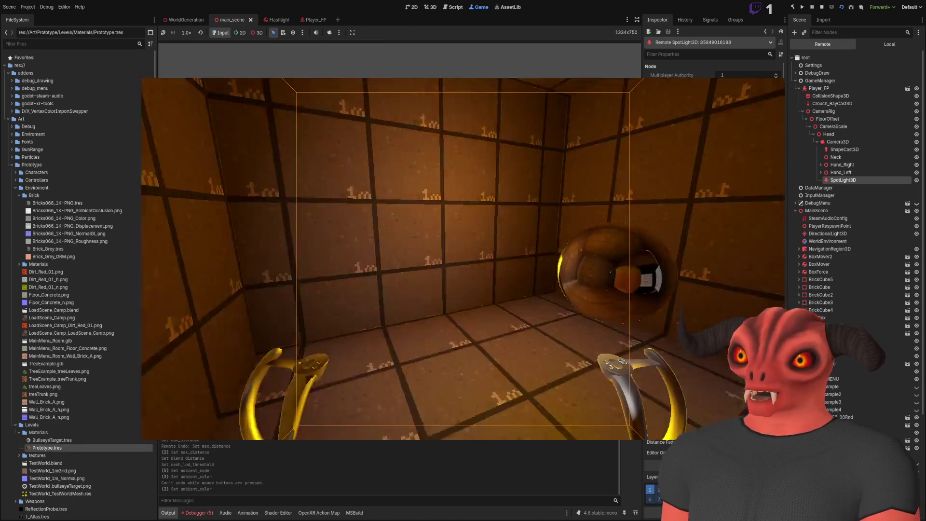
key(F8)
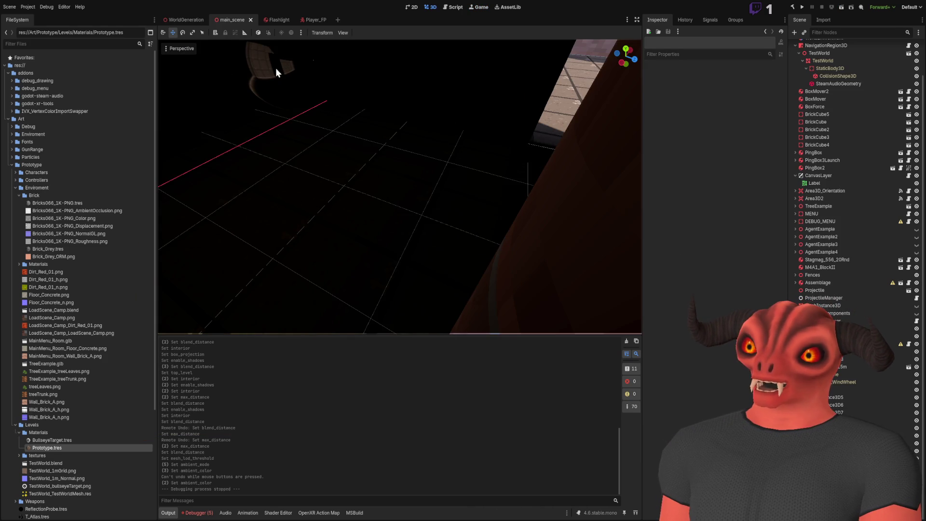
- Select the reflective sphere and move it toward the player position
click(276, 67)
drag(345, 180, 449, 200)
key(f)
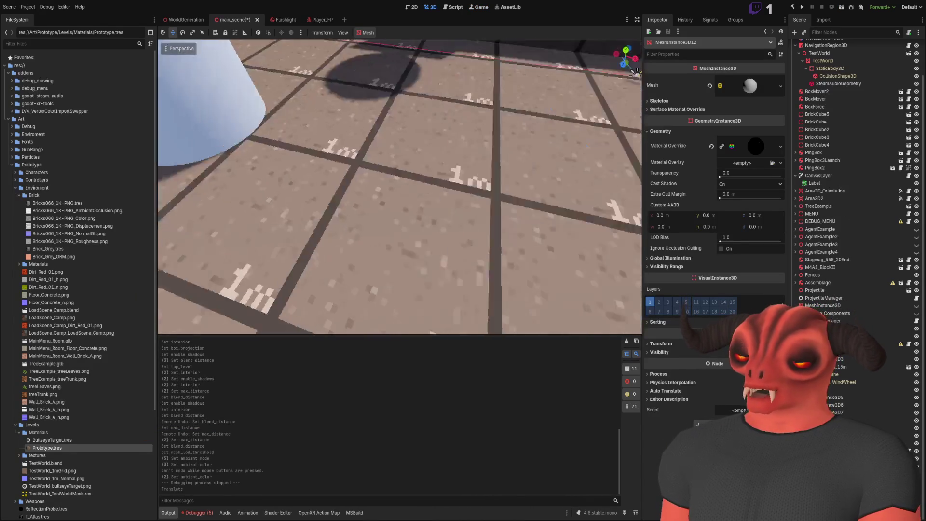
scroll(487, 224, down, 8)
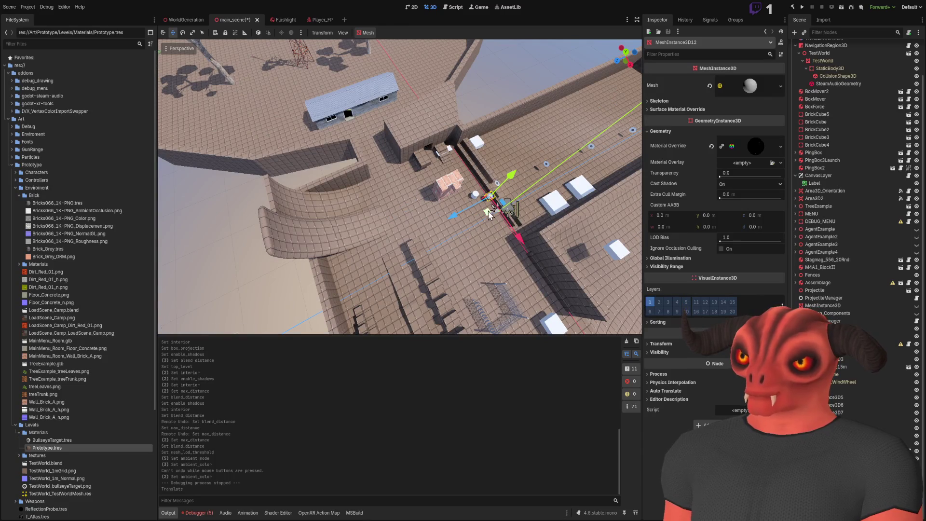
key(f)
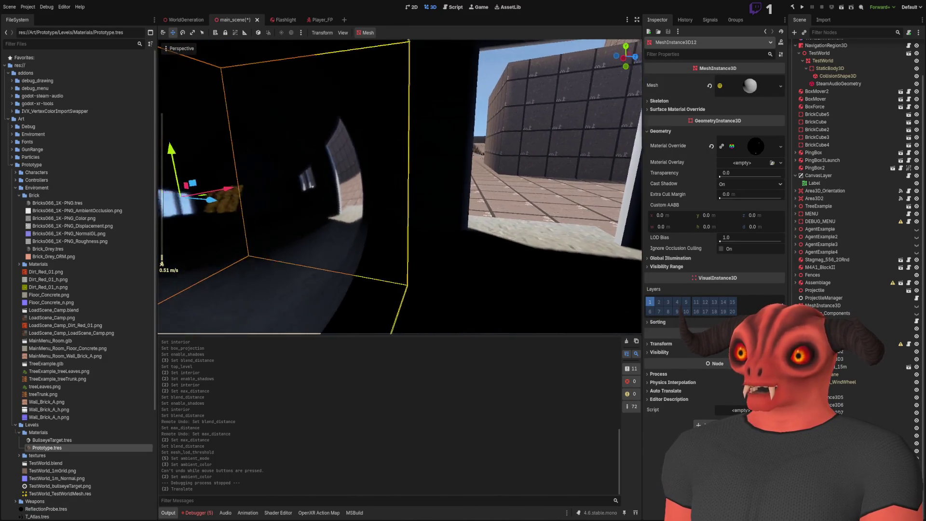
- Reposition the sphere along X and Z inside the reflection probe volume
drag(357, 184, 616, 190)
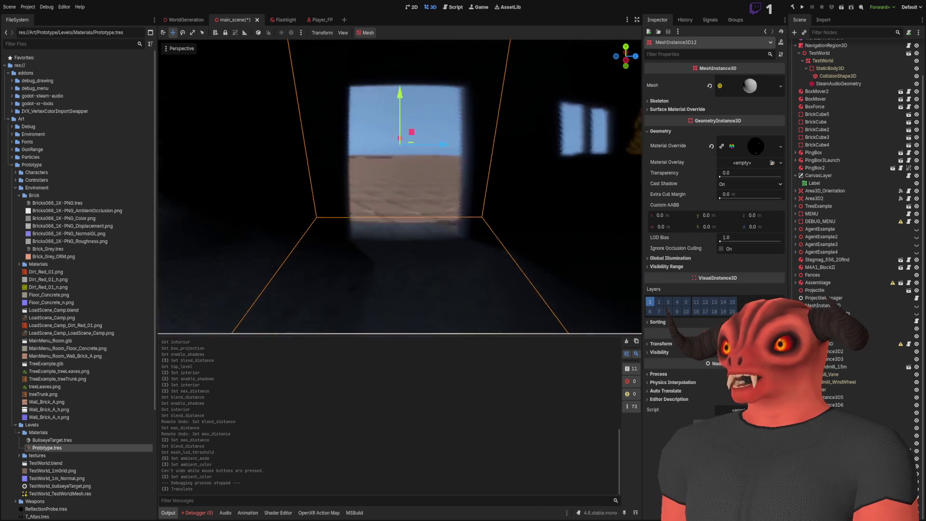
mouse_move(459, 185)
mouse_down()
mouse_move(330, 178)
mouse_move(264, 152)
mouse_up()
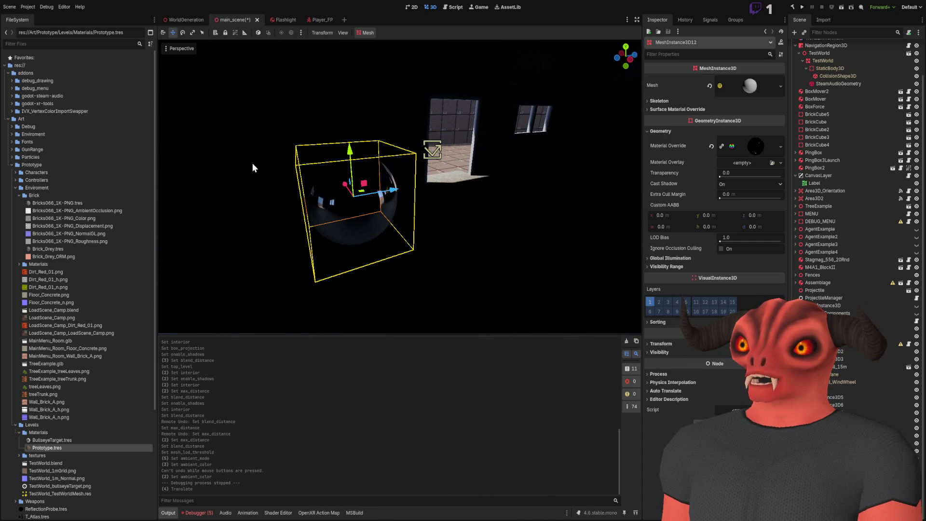
mouse_move(388, 199)
mouse_down()
mouse_move(677, 152)
mouse_move(480, 158)
mouse_up()
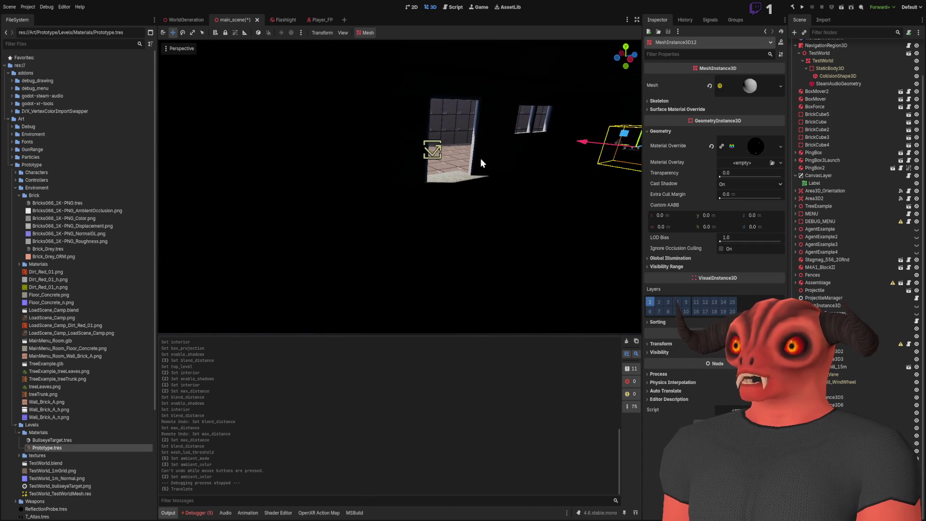
key(f)
mouse_move(479, 209)
mouse_down()
mouse_move(377, 227)
mouse_move(386, 227)
mouse_up()
key(f)
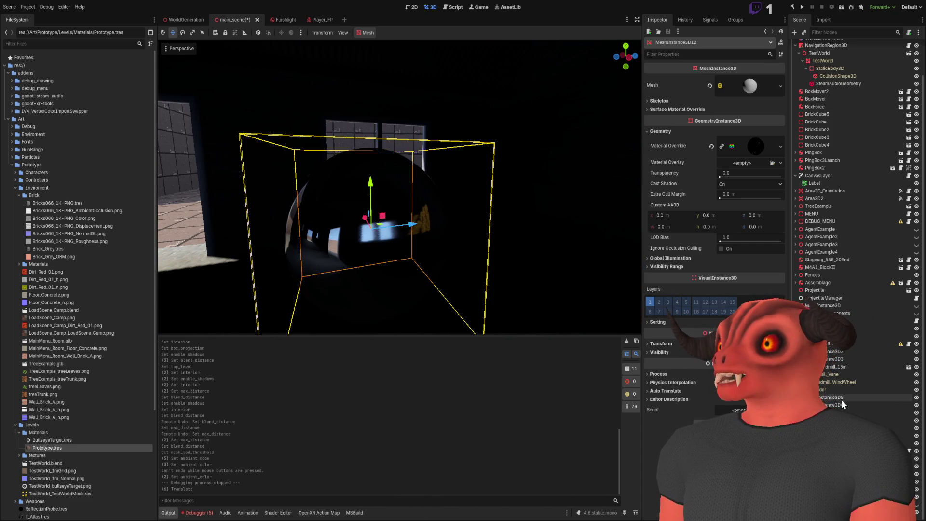
click(561, 271)
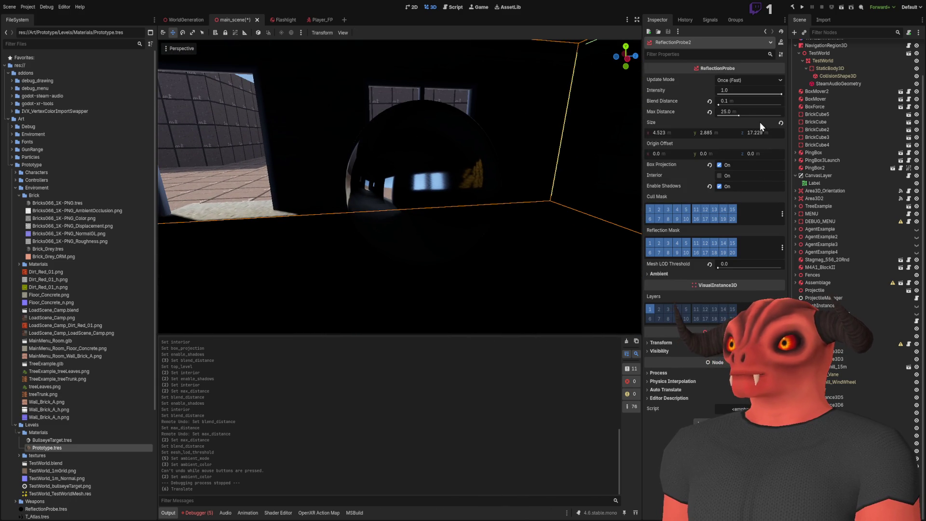
- Drag ReflectionProbe2's Max Distance to 0 and then up to 16384, then switch to Obsidian
drag(738, 114, 710, 111)
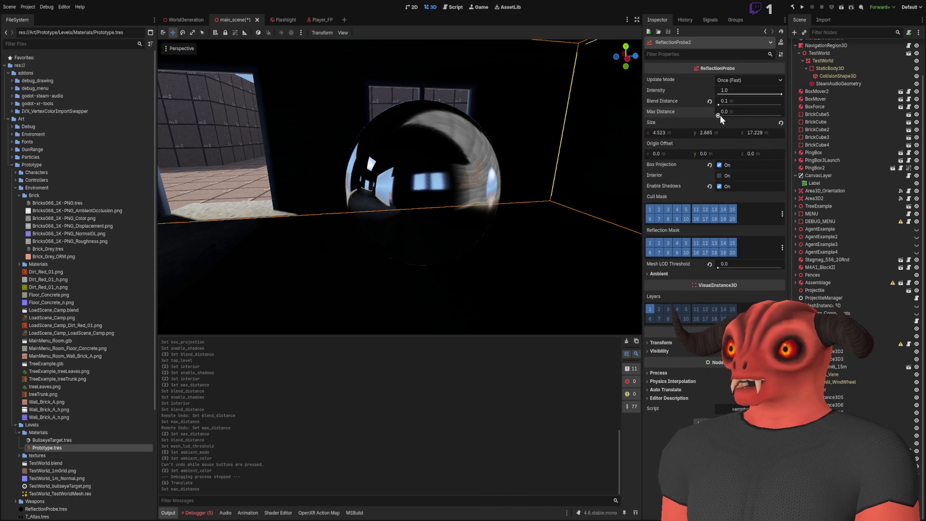
drag(733, 114, 803, 119)
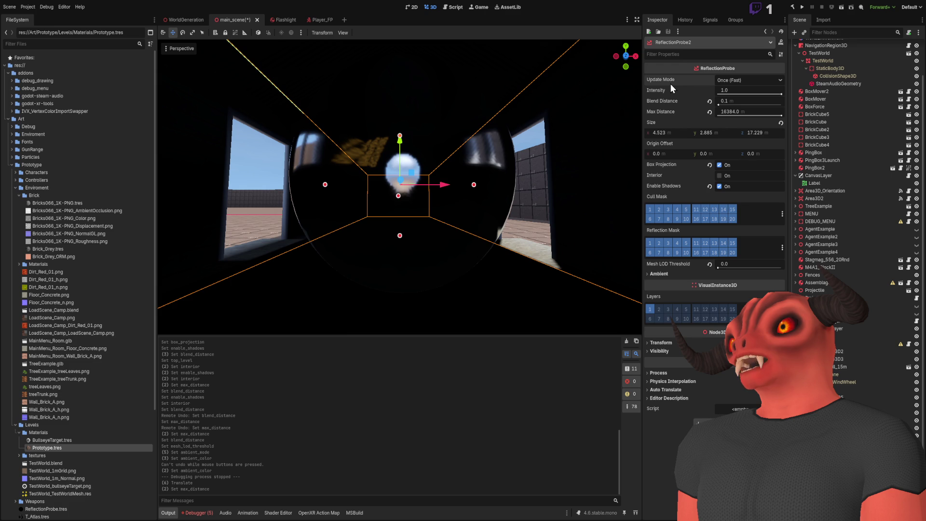
key(alt+Tab)
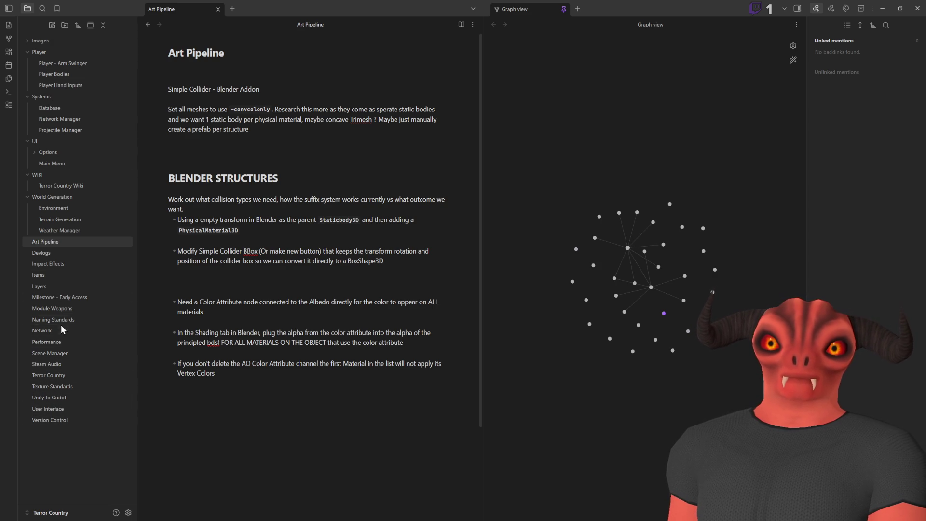
- Add a task to force a final render pass on all Reflection Probes to the Environment note, then return to Godot
click(73, 221)
click(72, 210)
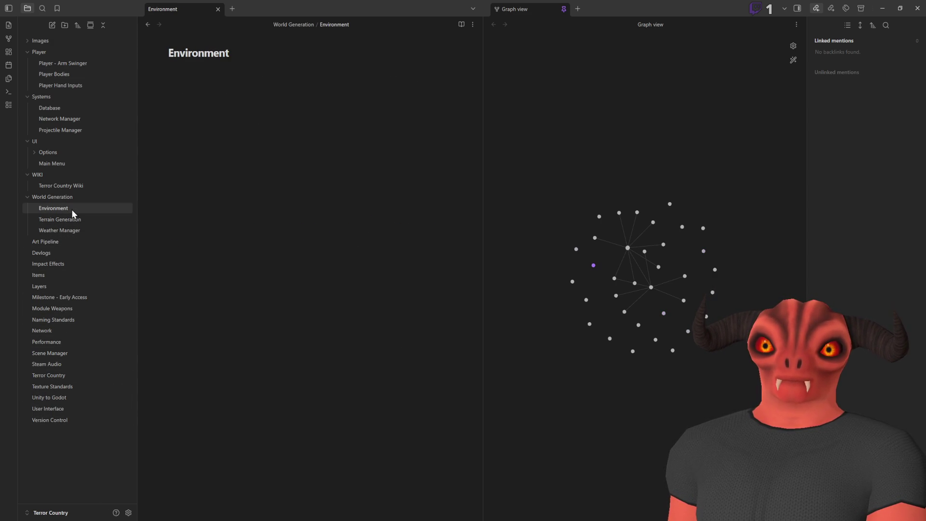
click(72, 230)
click(68, 206)
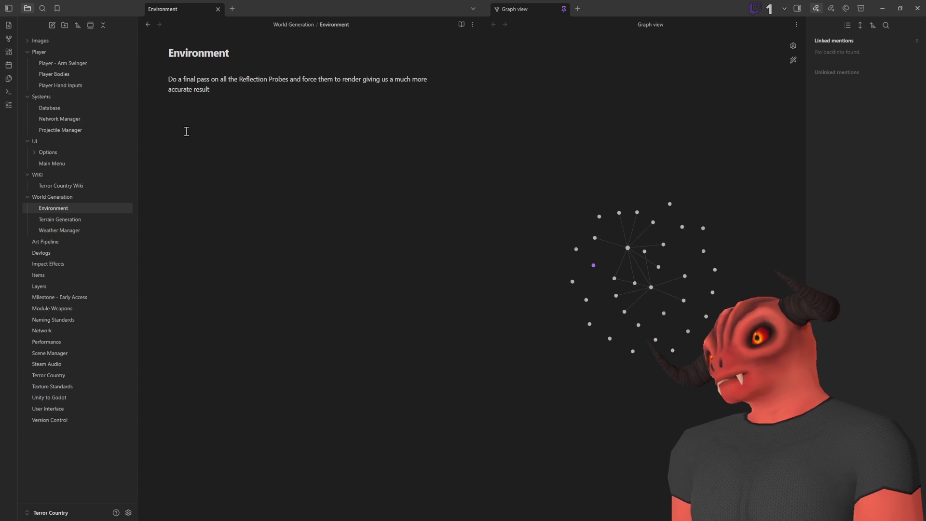
key(alt+Tab)
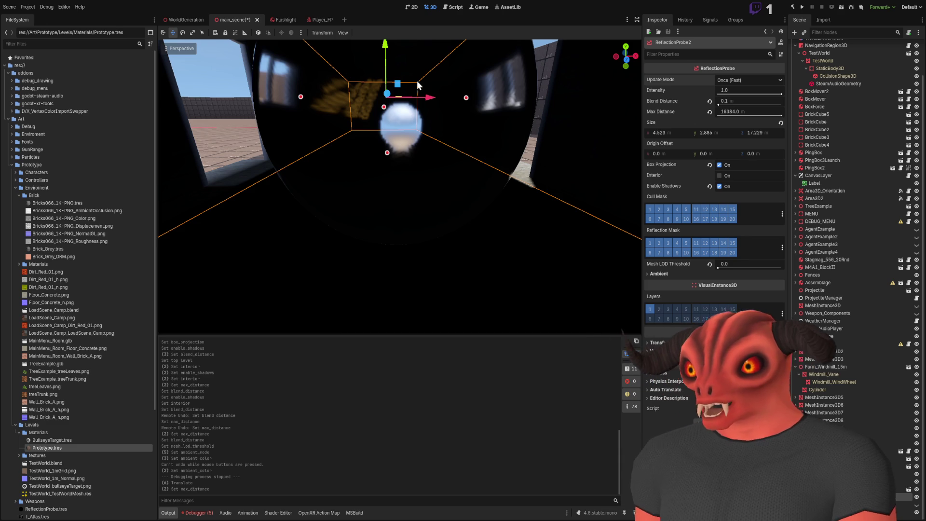
- Try moving ReflectionProbe2 along X and undo it, then nudge MeshInstance3D12 slightly along X
mouse_move(425, 97)
mouse_down()
mouse_move(540, 96)
mouse_move(324, 98)
mouse_move(333, 99)
mouse_up()
key(ctrl+z)
click(411, 120)
mouse_move(424, 117)
mouse_down()
mouse_move(448, 116)
mouse_move(405, 114)
mouse_up()
- Expand the sphere's Material Override and enable Vertex Color > Use as Albedo
click(751, 131)
click(754, 134)
click(755, 145)
scroll(711, 279, down, 5)
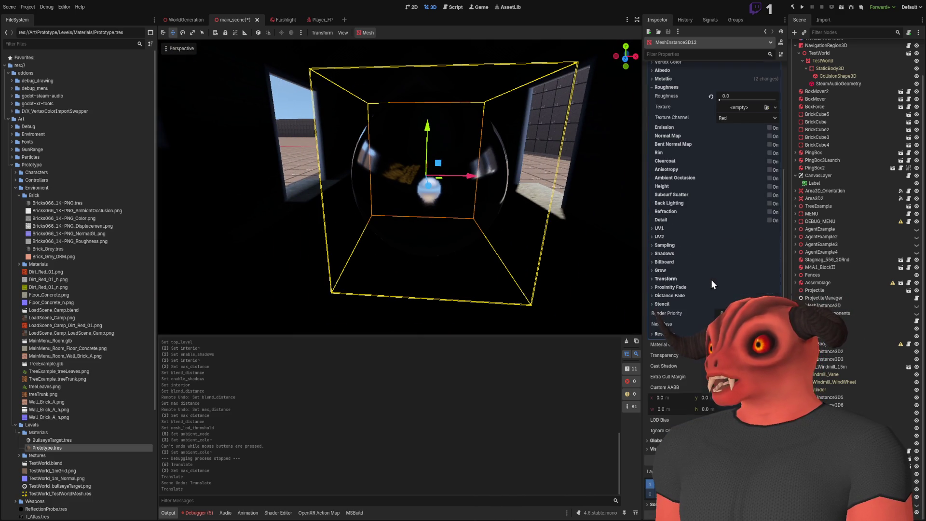
scroll(692, 266, up, 3)
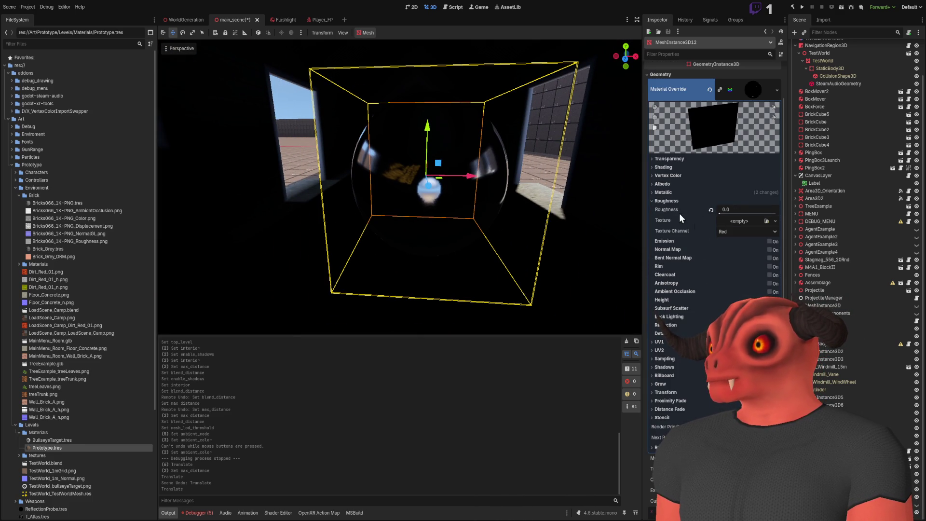
click(673, 200)
click(664, 184)
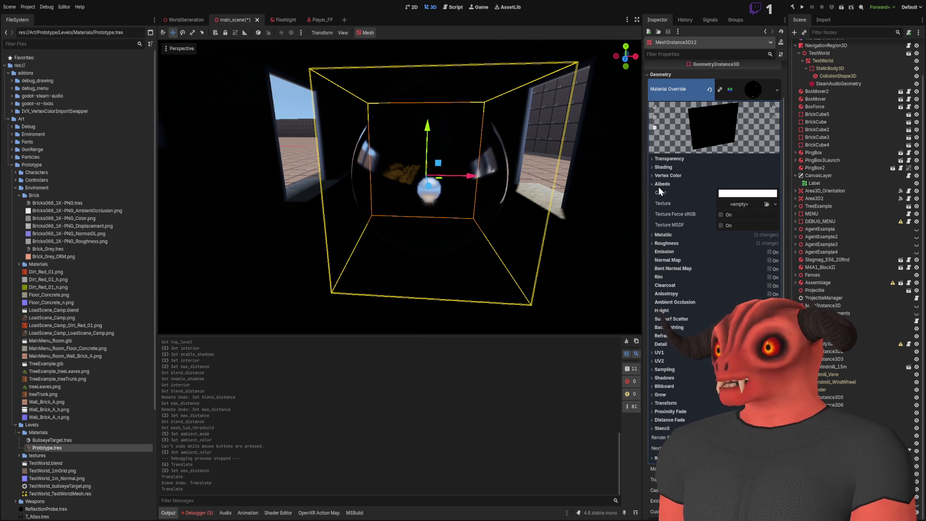
click(678, 176)
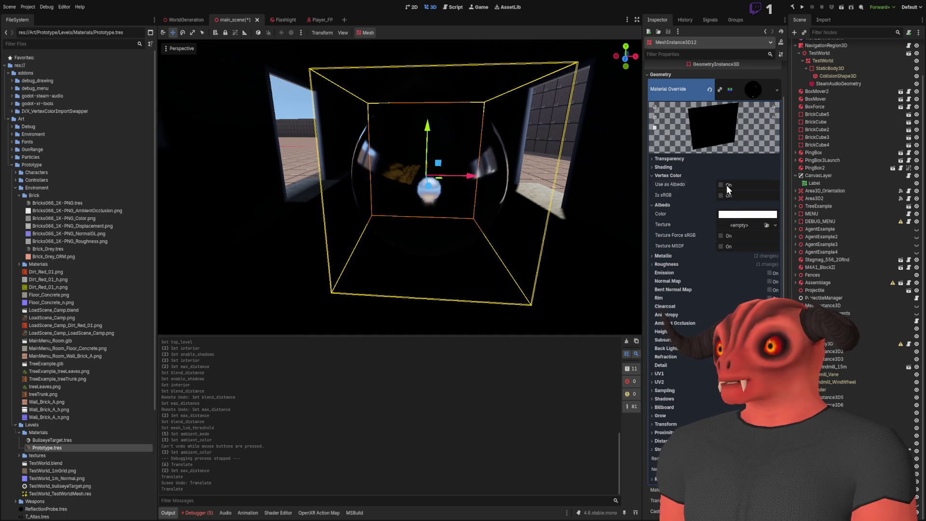
click(723, 183)
click(681, 175)
- Set Shading Mode to Per-Vertex, enable Ambient Occlusion, and shift the sphere further right
click(678, 167)
click(742, 175)
click(737, 207)
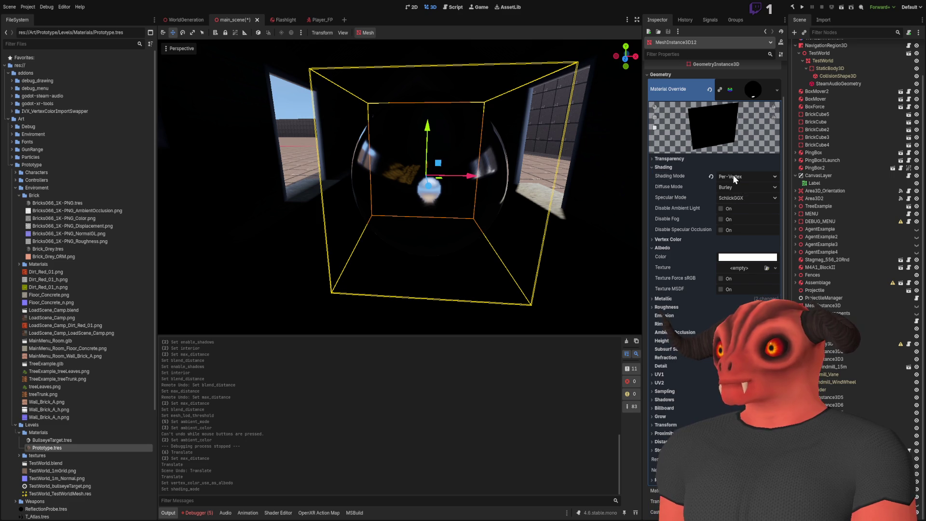
click(683, 167)
click(671, 176)
click(667, 176)
click(664, 185)
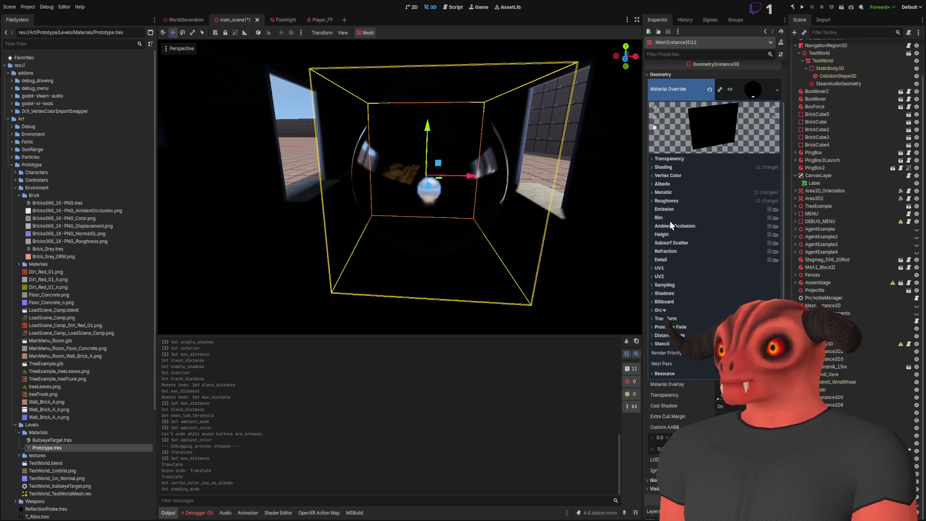
click(772, 226)
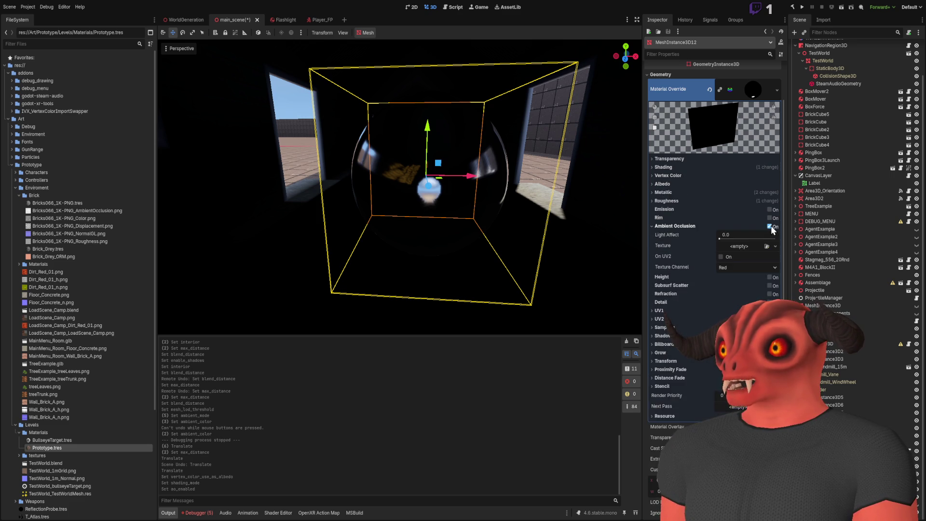
key(s)
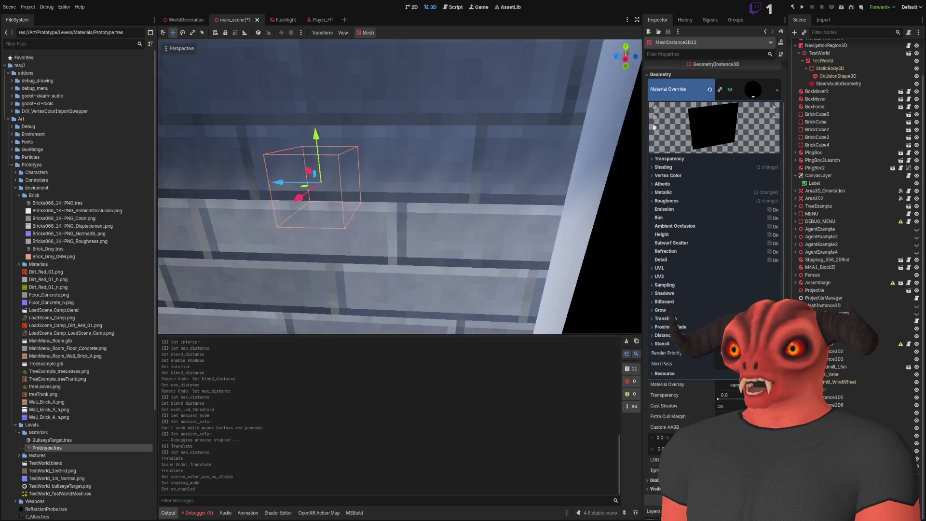
mouse_move(219, 182)
mouse_down()
mouse_move(437, 192)
mouse_move(408, 189)
mouse_up()
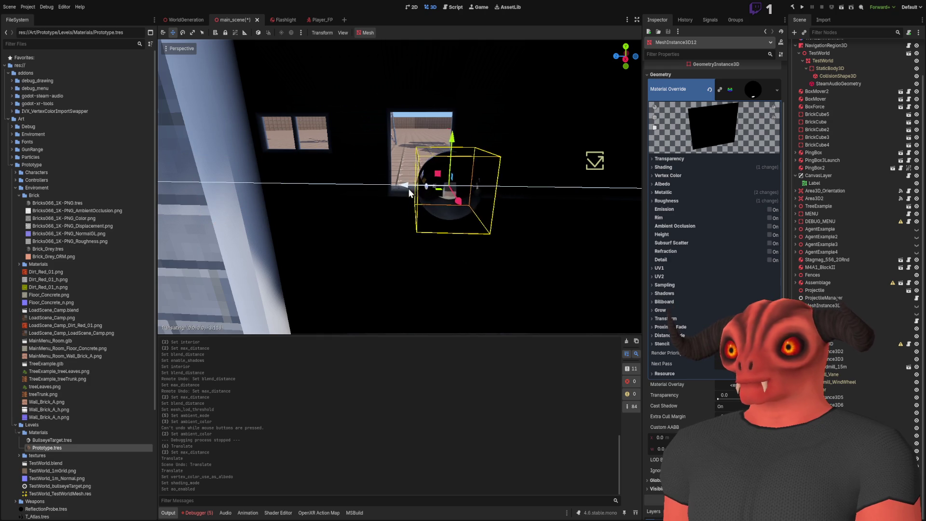
- Drag MeshInstance3D12 right along X several times, refocusing with F, then switch to Obsidian
key(f)
key(s)
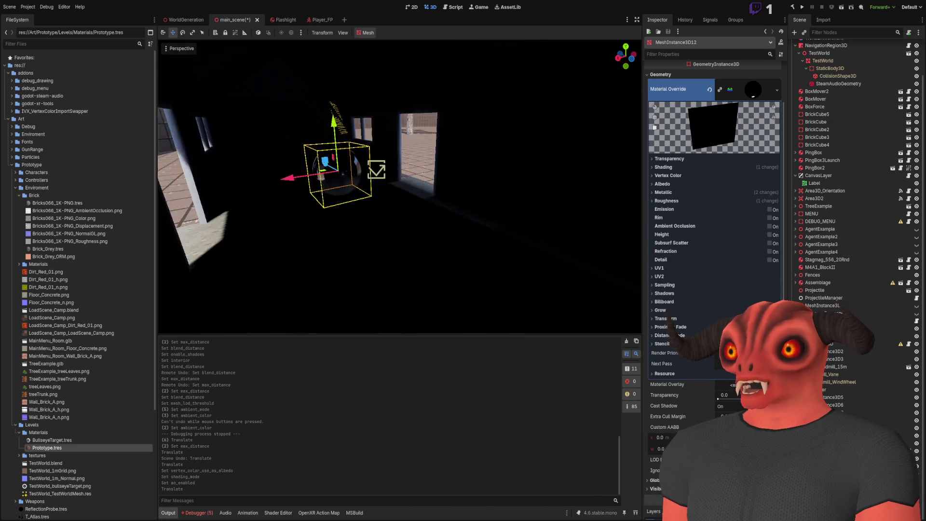
drag(295, 152, 548, 215)
key(f)
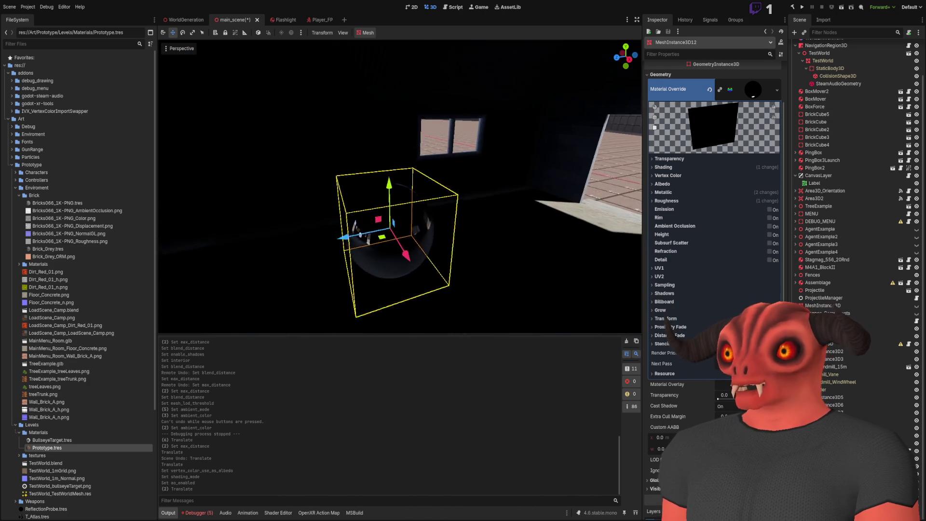
drag(328, 262, 514, 248)
key(f)
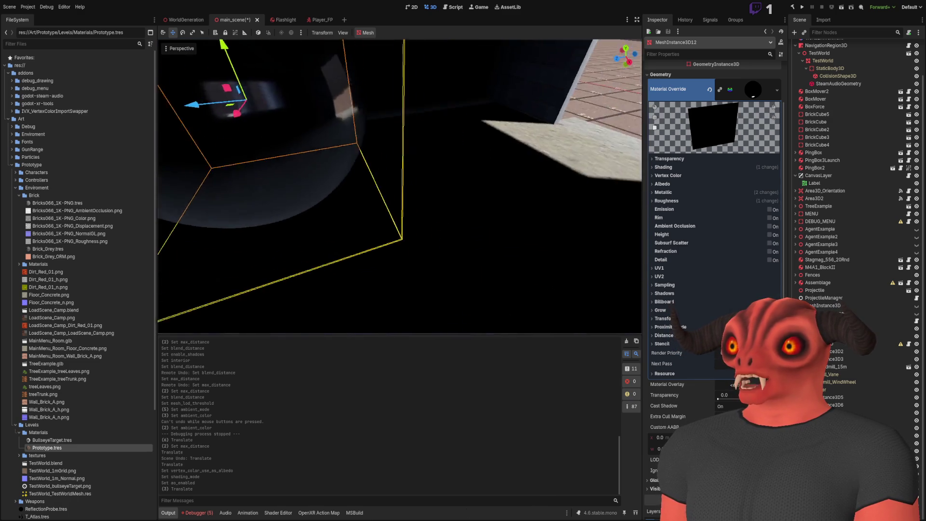
mouse_move(330, 176)
mouse_down()
mouse_move(396, 171)
mouse_move(376, 165)
mouse_up()
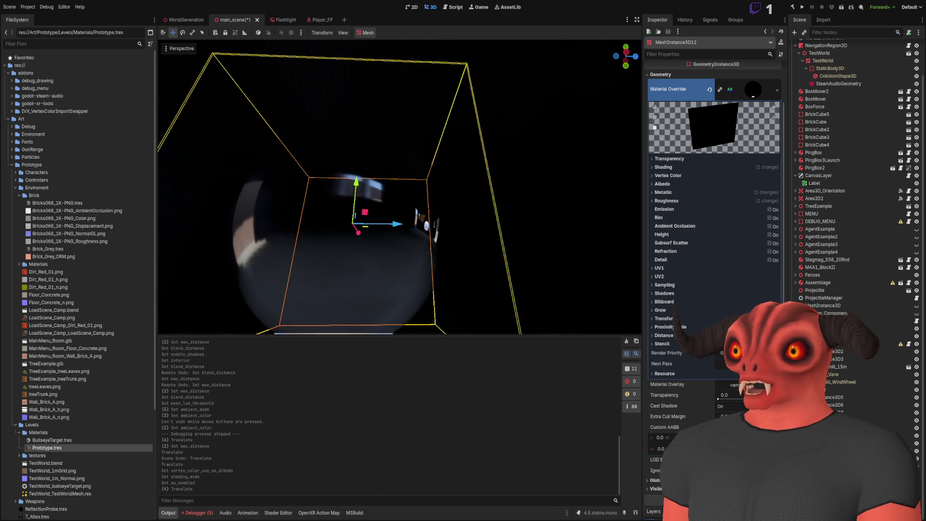
mouse_move(342, 157)
mouse_down()
mouse_move(340, 115)
mouse_move(462, 271)
mouse_up()
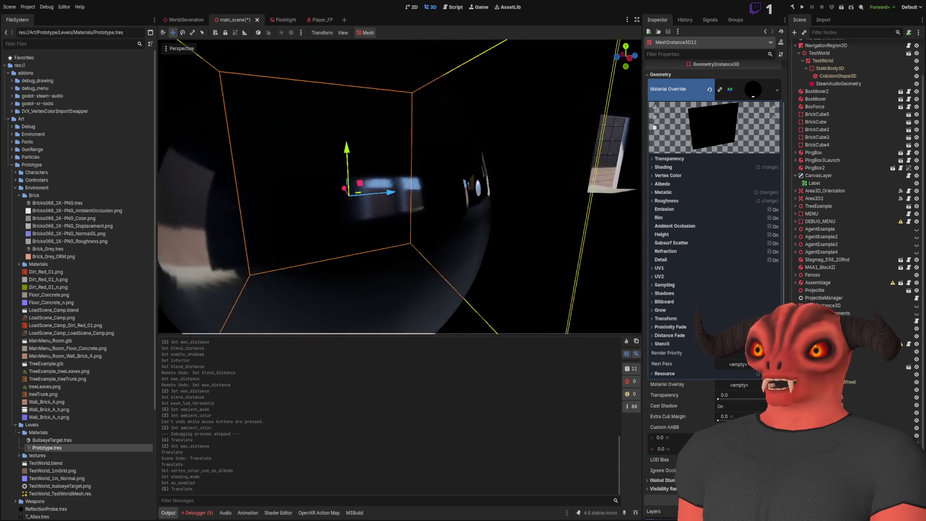
scroll(400, 187, up, 2)
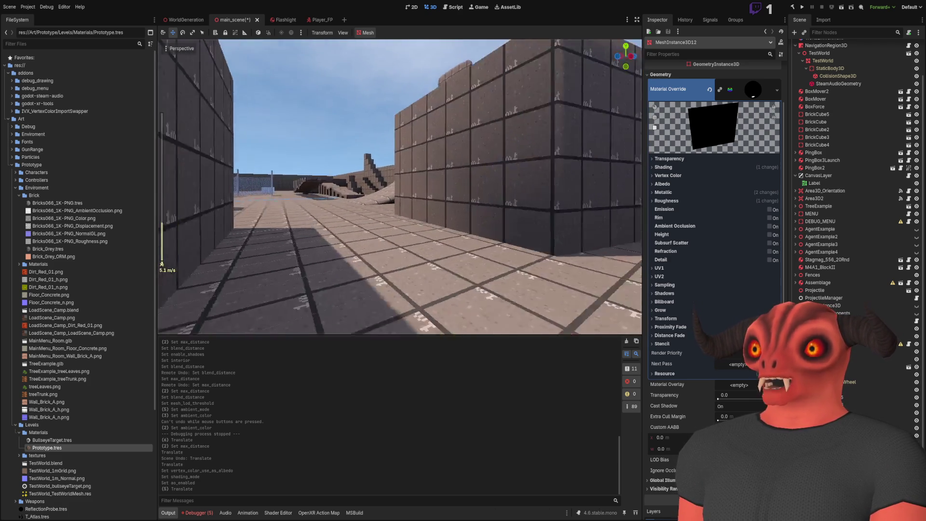
scroll(400, 187, up, 6)
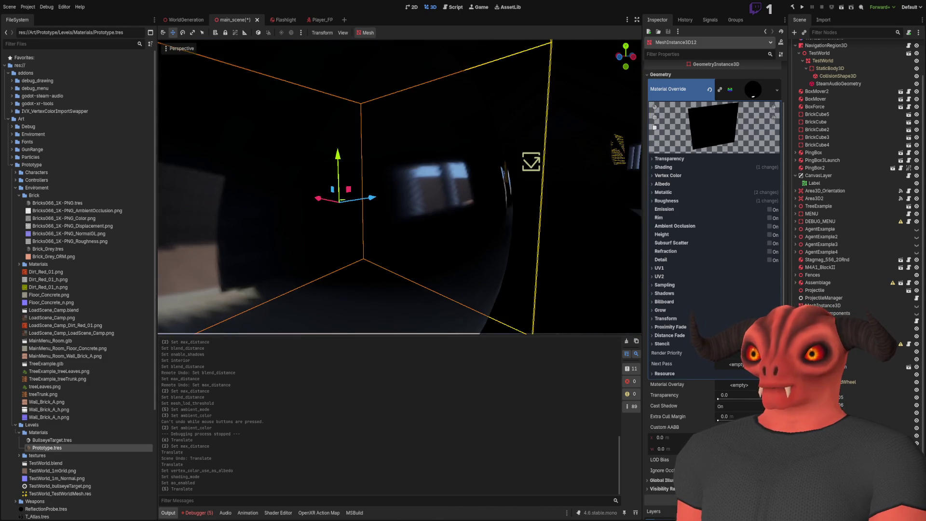
scroll(400, 187, down, 10)
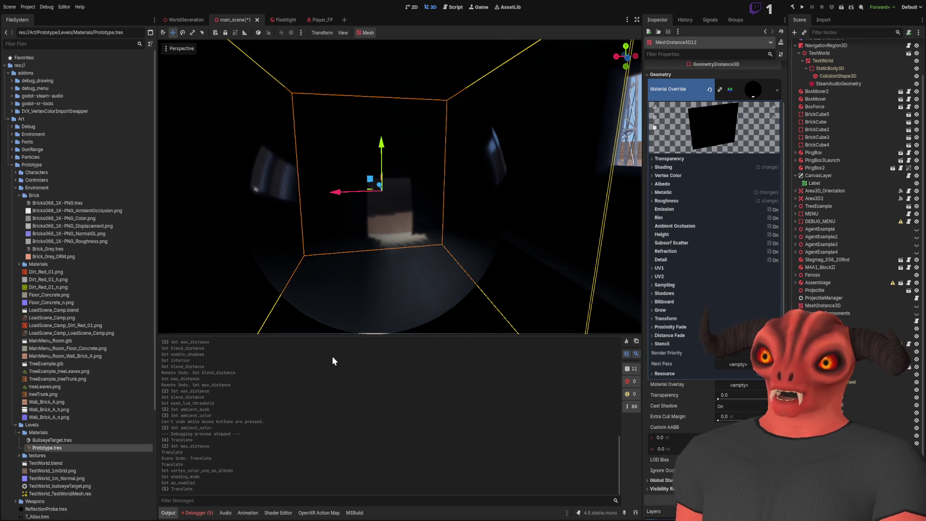
key(alt+Tab)
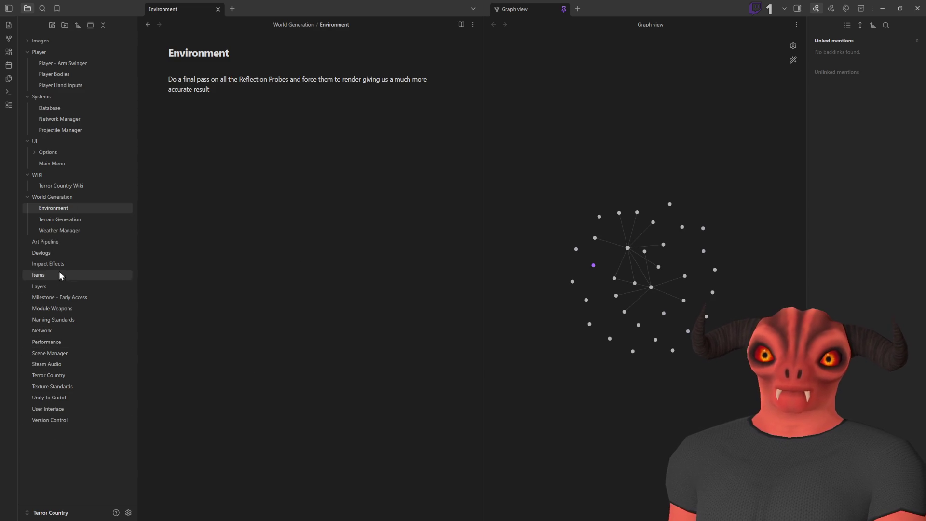
- Create a new note named Structures in the World Generation folder
right_click(66, 197)
click(102, 203)
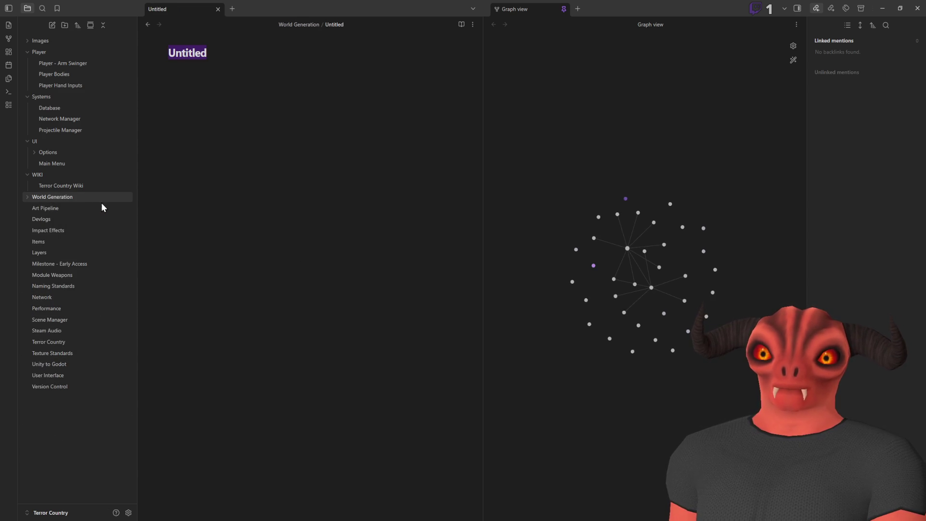
text(Structures)
key(Return)
click(27, 197)
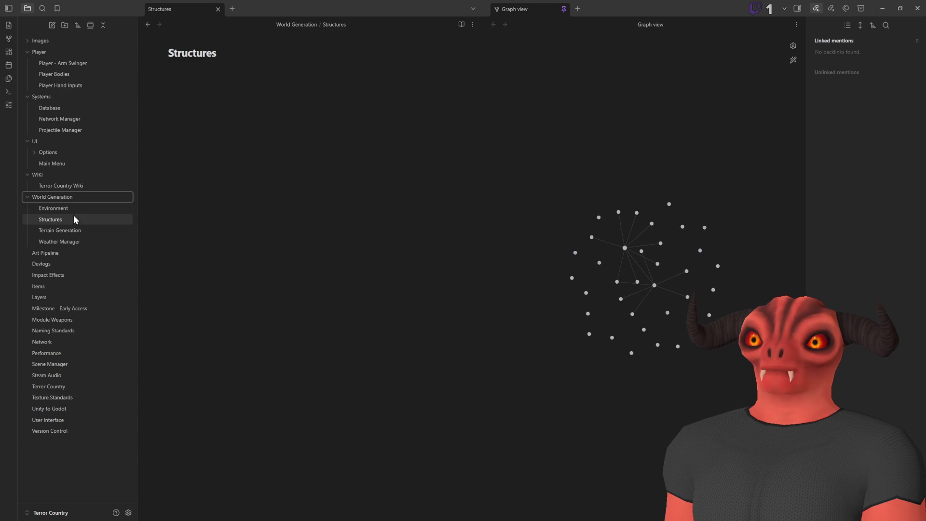
- Copy the reflection probe task into Structures and add an 'Add Vertex Color Emissive' line
click(68, 208)
triple_click(185, 89)
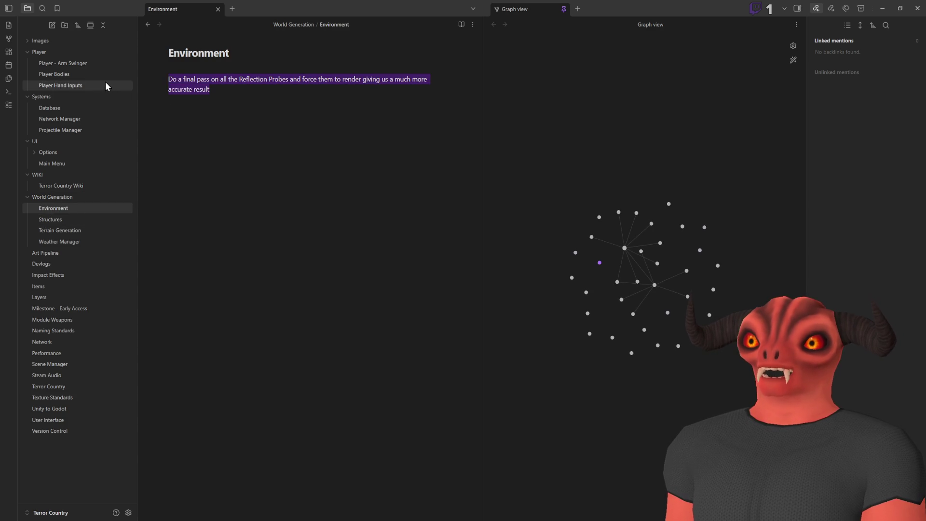
click(69, 220)
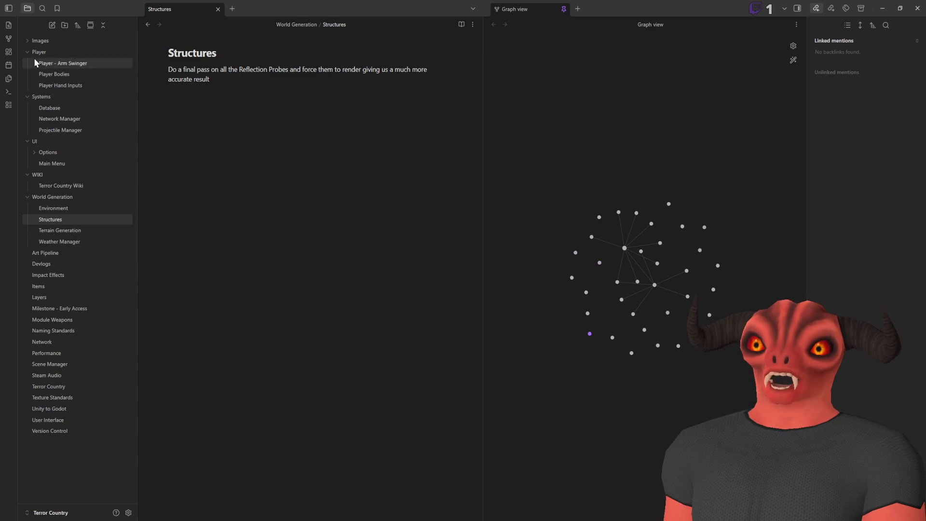
click(287, 65)
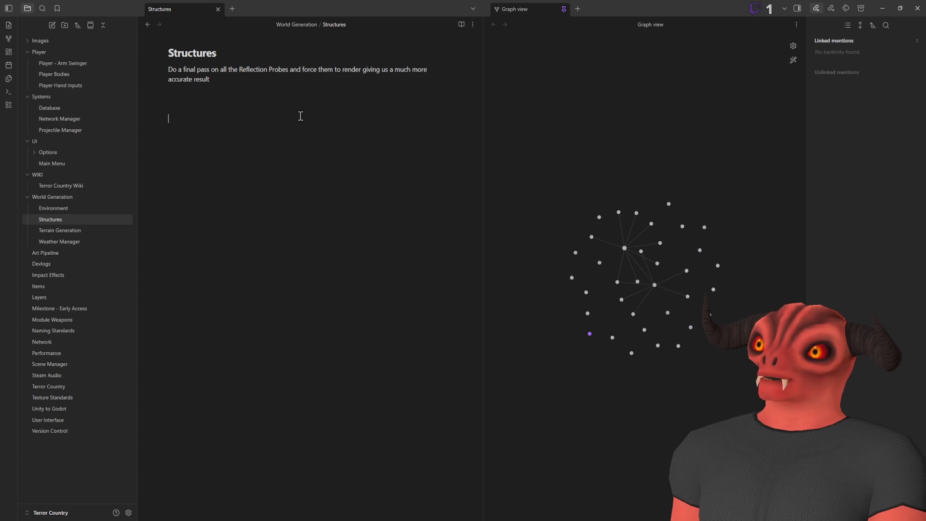
text(Ad )
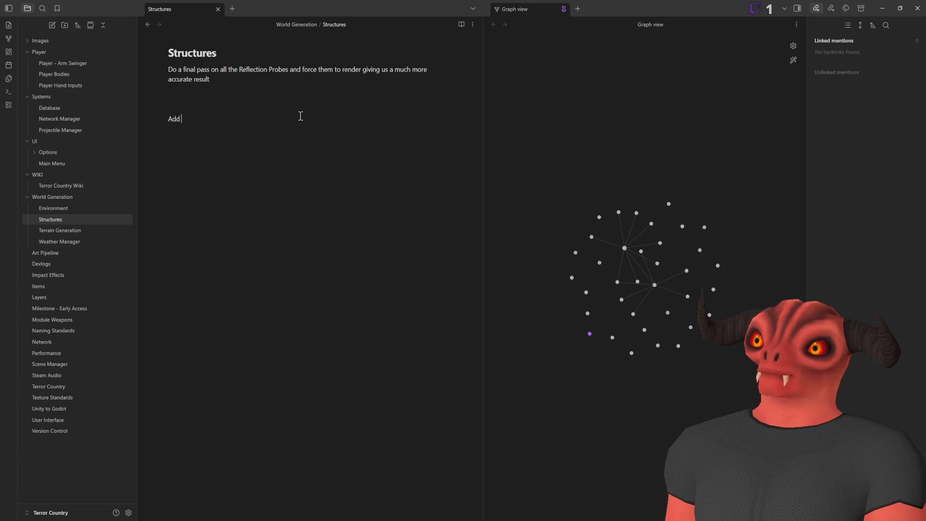
text(Vertex Color Emissive)
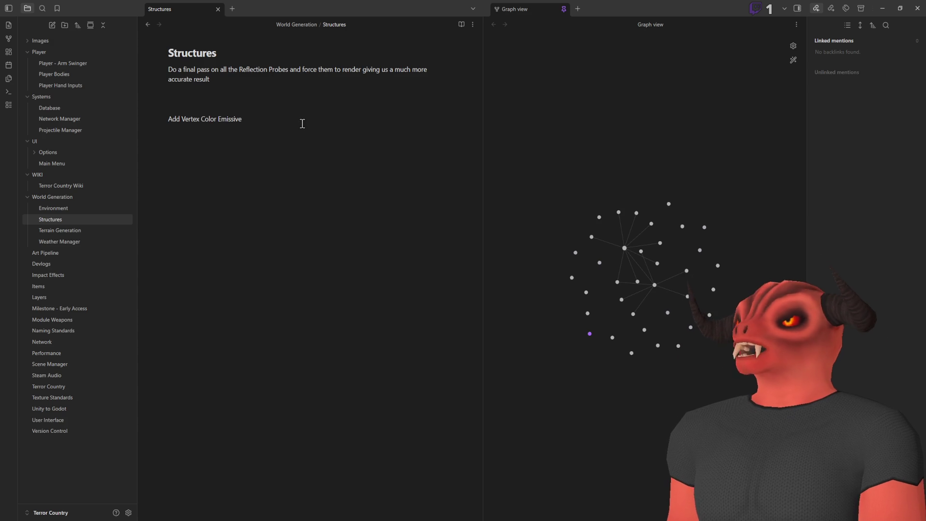
key(alt+Tab)
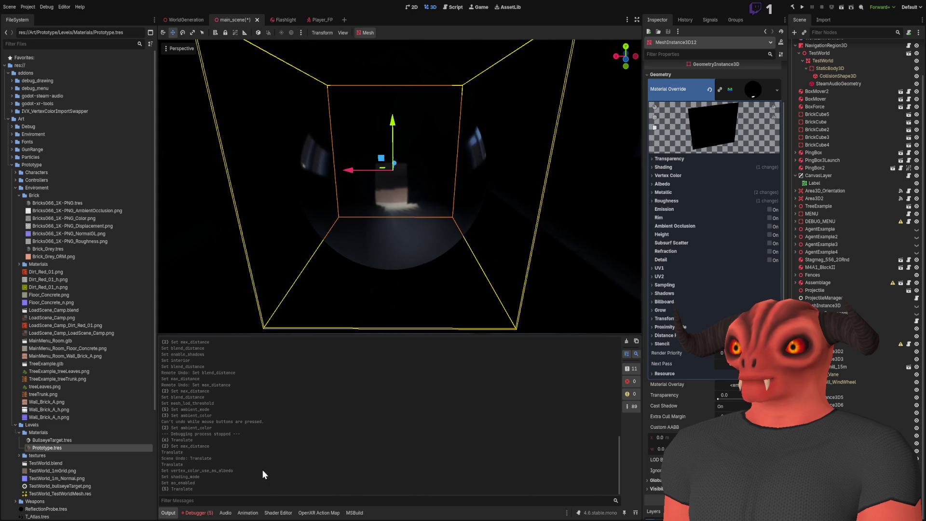
- Open the Structure_Shader graph and try wiring the VectorCompose vector into the Output's Emission
click(279, 512)
scroll(362, 352, up, 7)
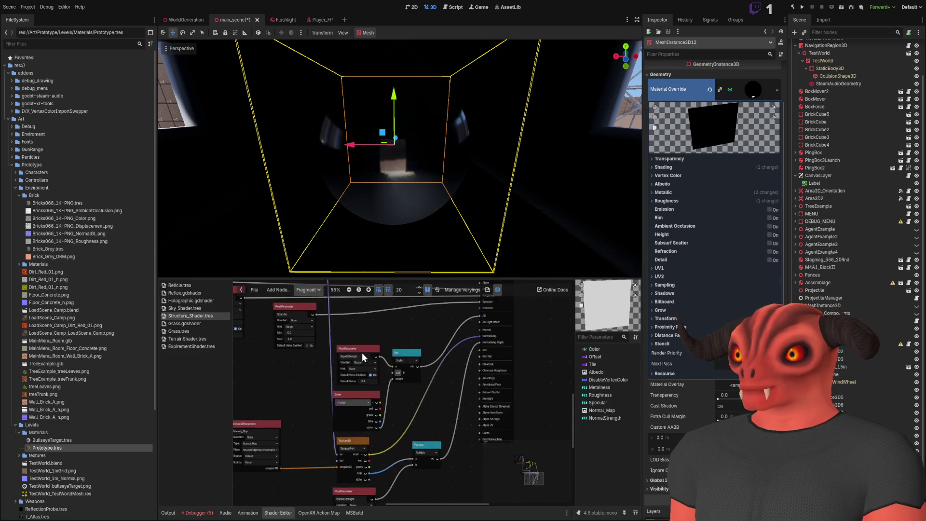
scroll(477, 394, up, 5)
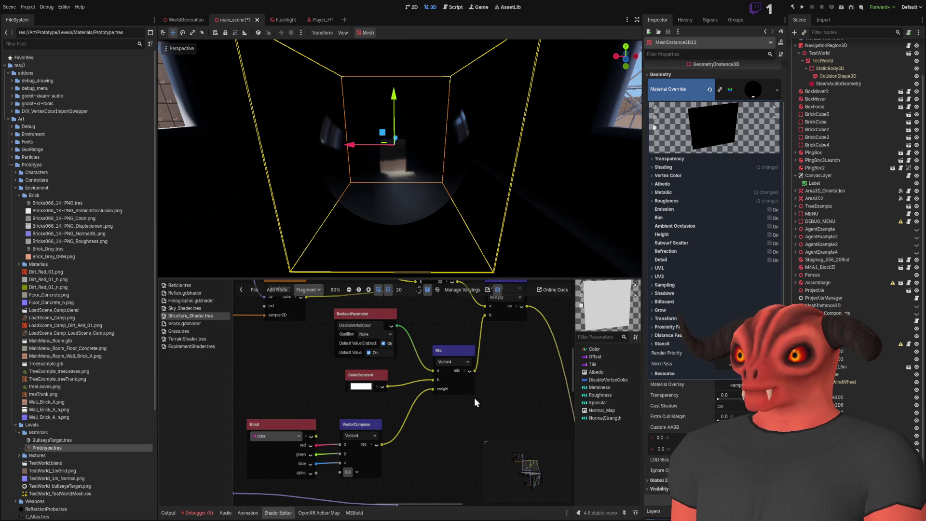
scroll(473, 398, down, 3)
mouse_move(302, 319)
mouse_down()
mouse_move(430, 444)
mouse_move(445, 439)
mouse_move(438, 399)
mouse_up()
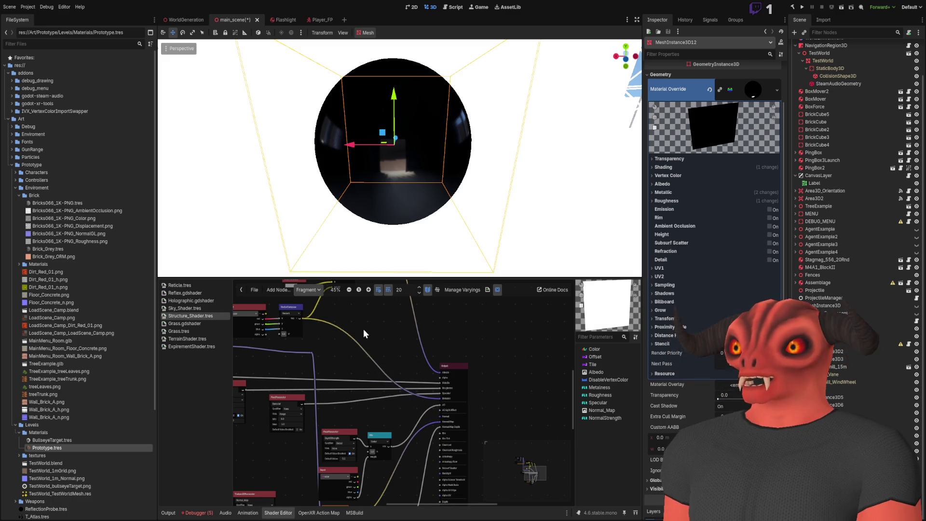
drag(363, 329, 375, 337)
mouse_move(161, 162)
mouse_down()
mouse_move(456, 161)
mouse_move(521, 136)
mouse_up()
scroll(521, 137, up, 4)
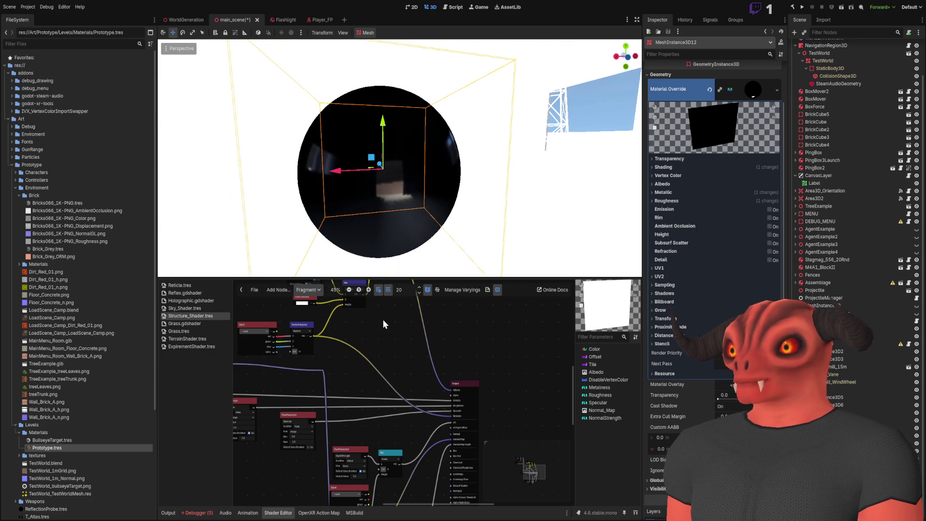
- Remove that Emission wire and connect the Mix node's output to Emission instead
drag(446, 416, 363, 330)
scroll(363, 330, down, 3)
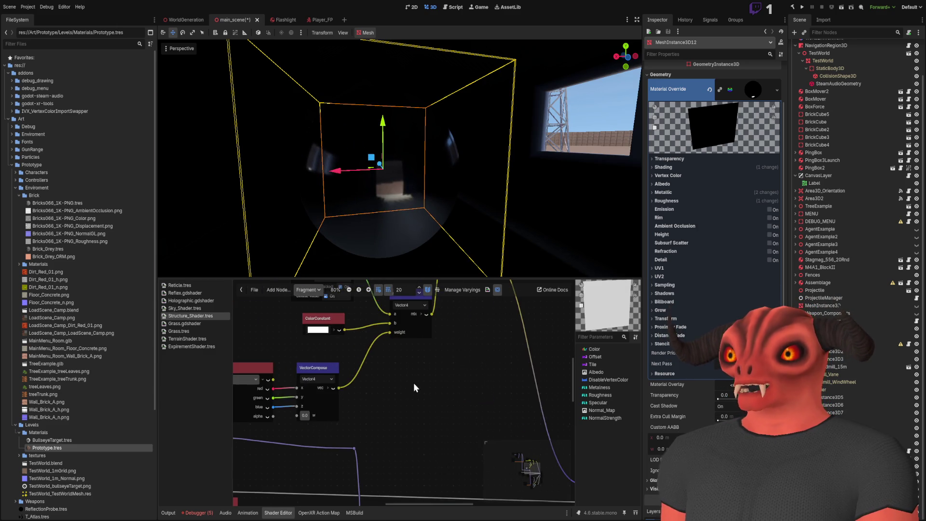
scroll(404, 320, down, 5)
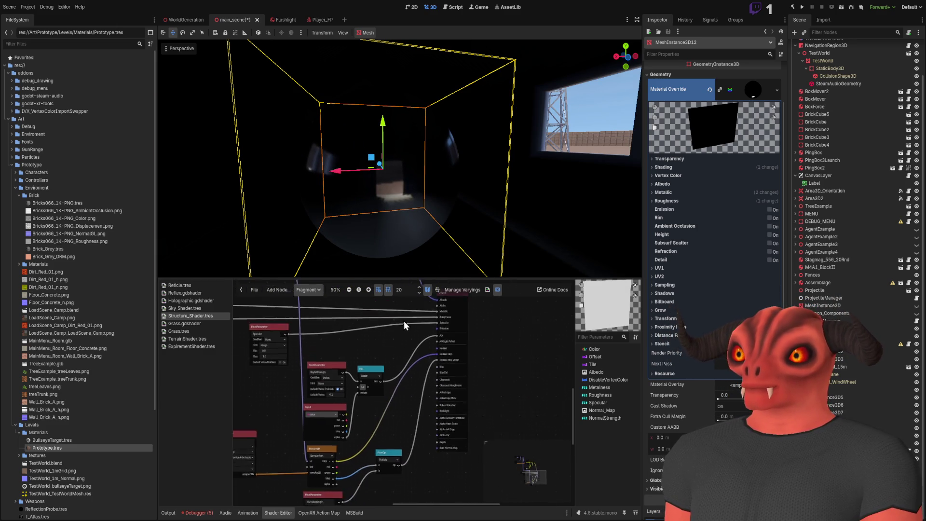
drag(415, 312, 410, 356)
scroll(409, 356, up, 3)
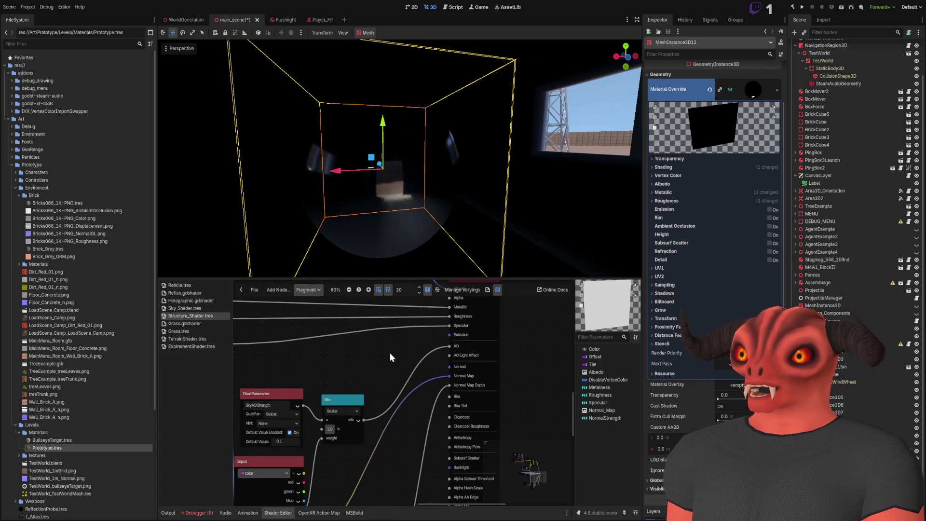
drag(464, 383, 449, 334)
scroll(405, 207, up, 2)
scroll(405, 207, down, 3)
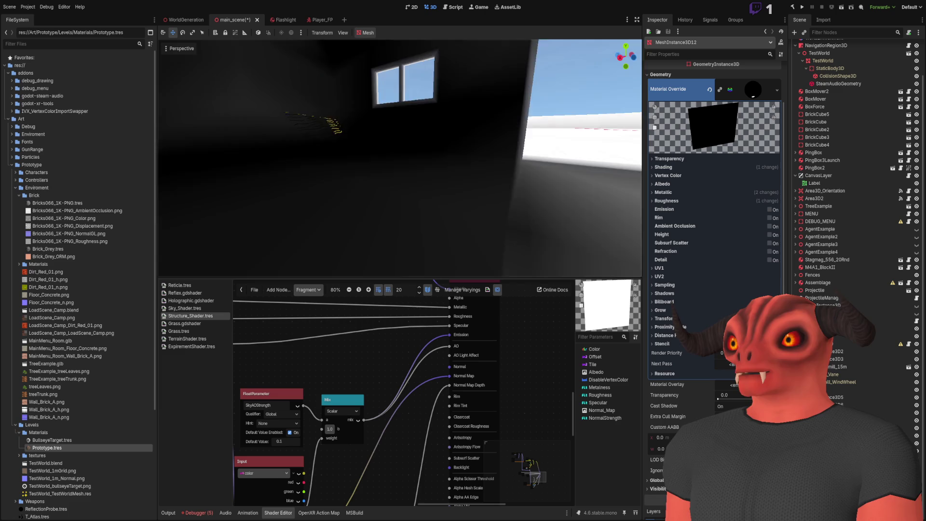
- Move the Output node to the right to make room for a new node
scroll(381, 405, up, 2)
scroll(400, 424, down, 2)
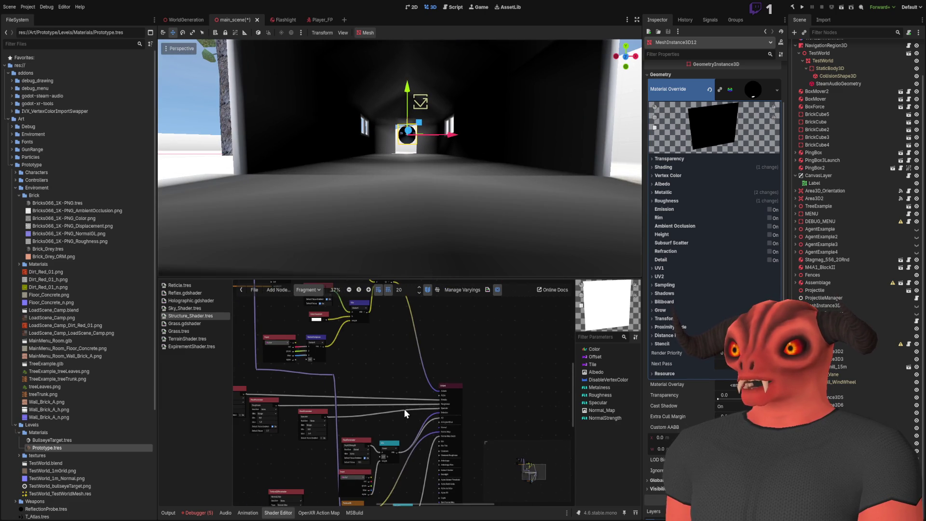
scroll(404, 378, down, 2)
drag(384, 385, 386, 364)
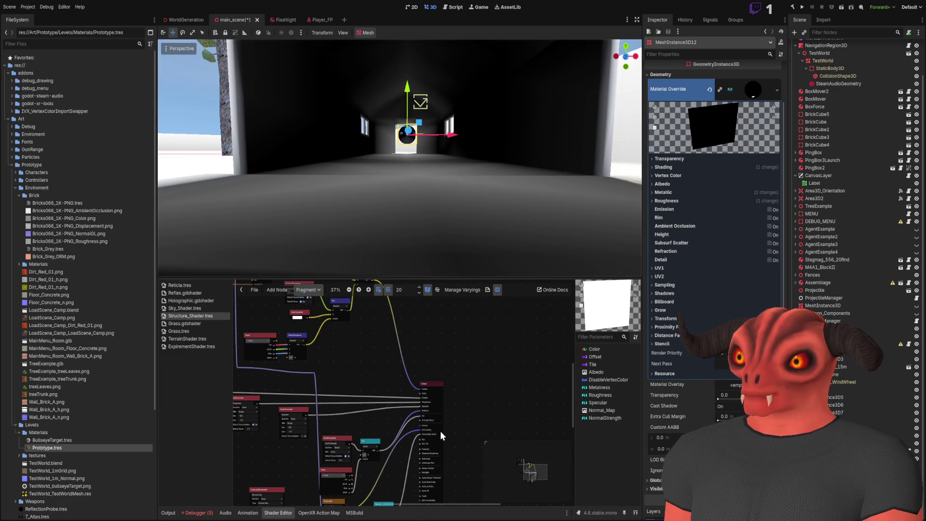
drag(436, 385, 478, 382)
click(361, 357)
- Place the Multiply VectorOp node beside Output and route the Emission wire into its b input
scroll(383, 373, up, 3)
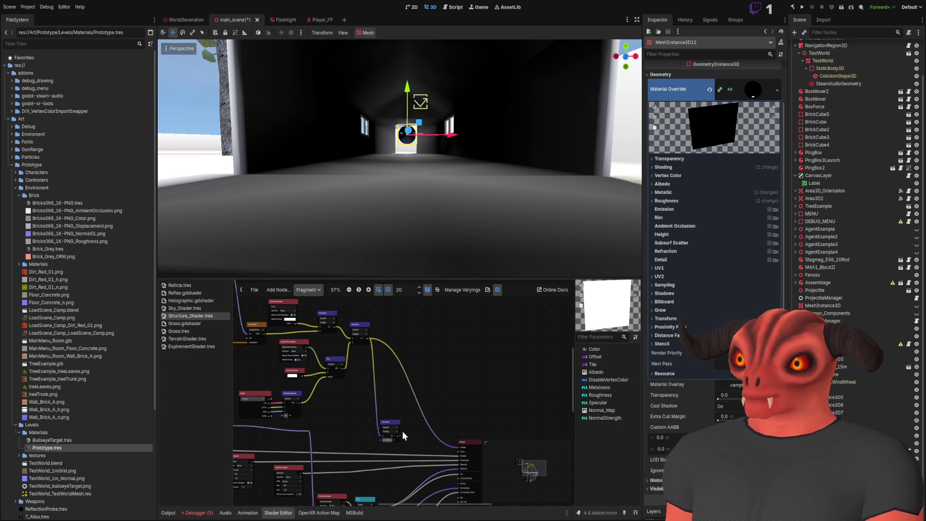
scroll(402, 430, down, 5)
ctrl+scroll(378, 395, up, 2)
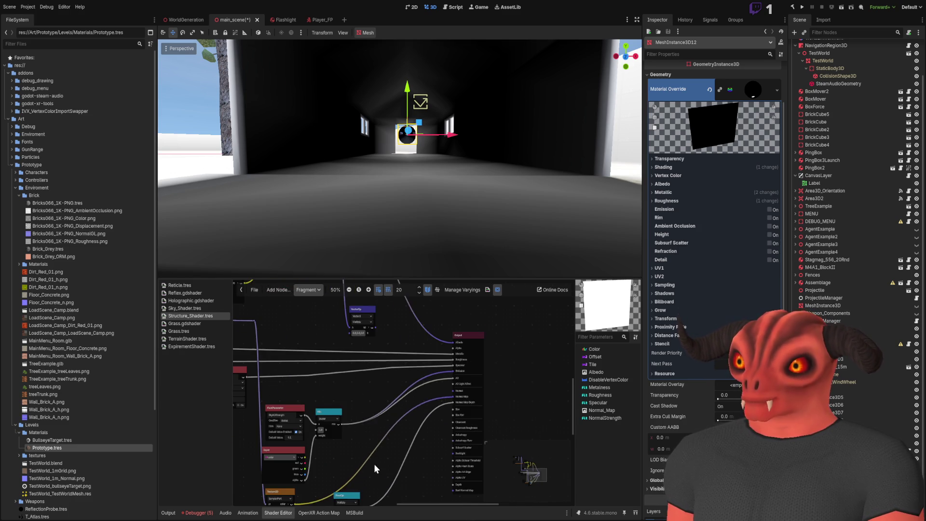
scroll(375, 464, down, 2)
ctrl+scroll(447, 377, up, 1)
scroll(444, 369, up, 3)
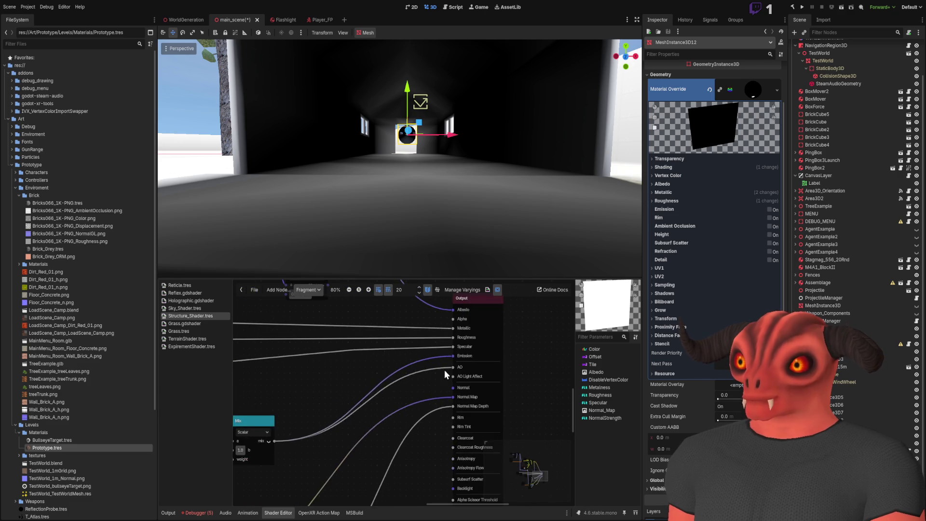
drag(367, 330, 404, 411)
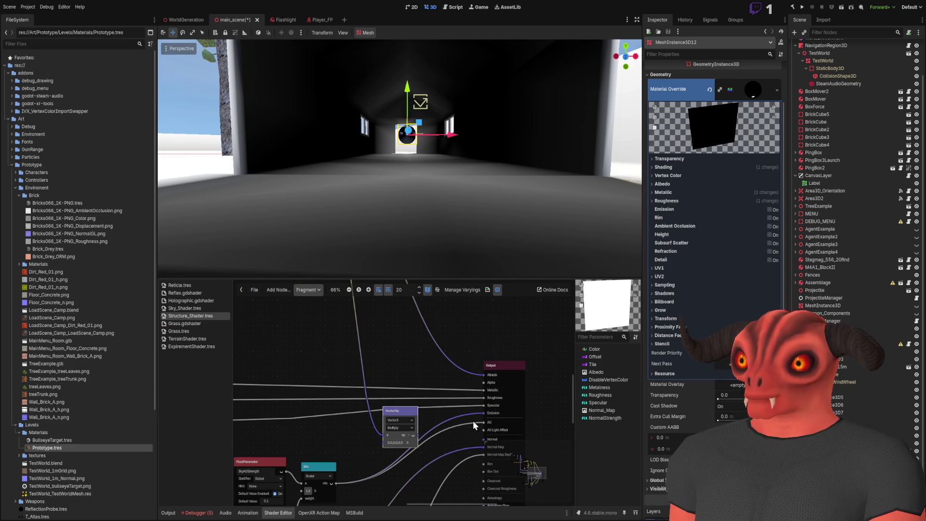
mouse_move(484, 413)
mouse_down()
mouse_move(384, 443)
mouse_move(484, 413)
mouse_up()
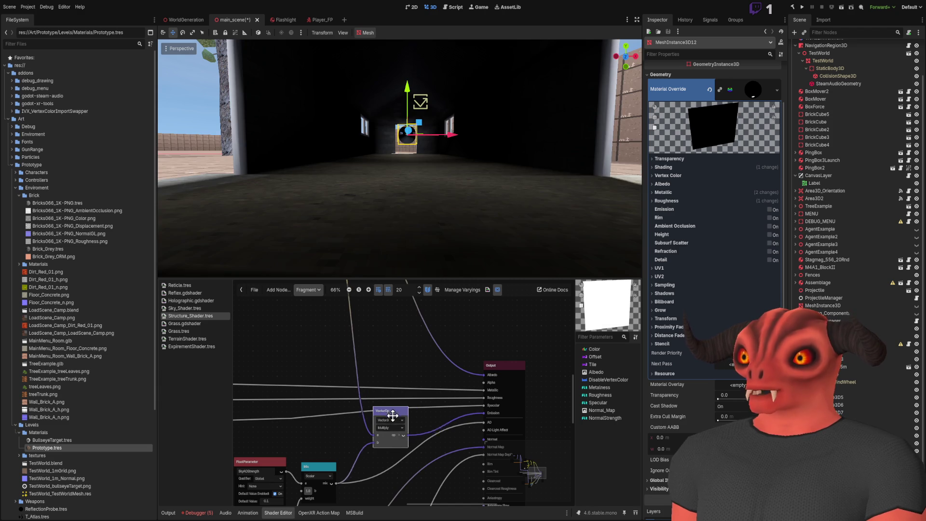